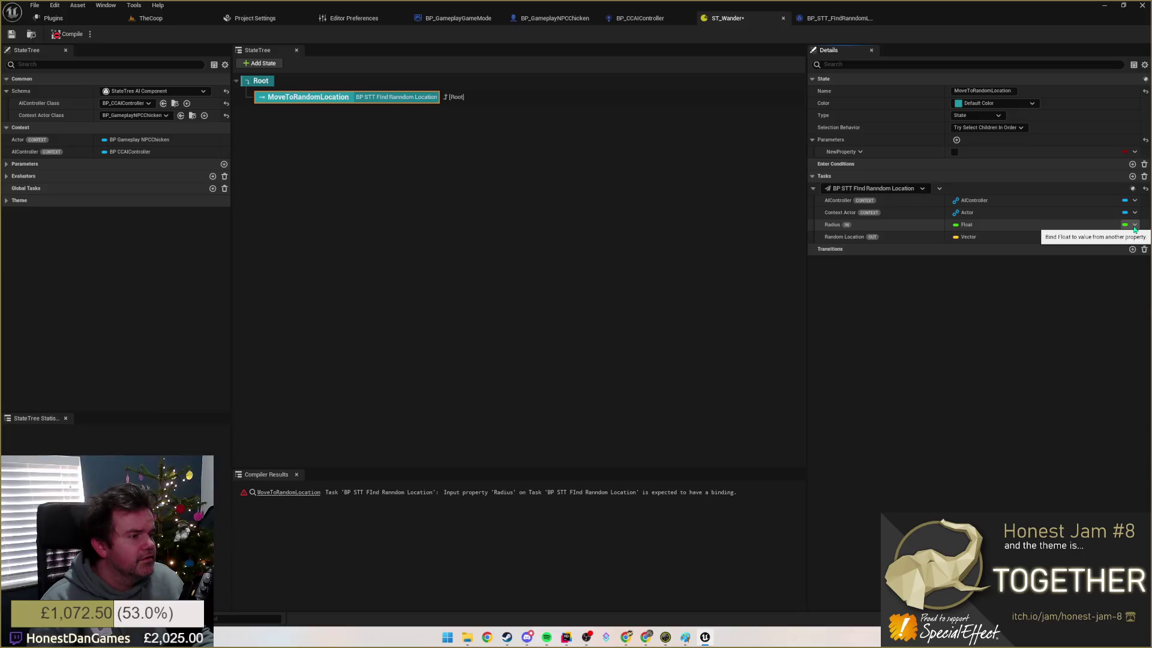
# Step: Check the Radius variable's default value in BP_STT_FIndRanndomLocation, then minimize the editor
pyautogui.click(1135, 226)
pyautogui.click(980, 269)
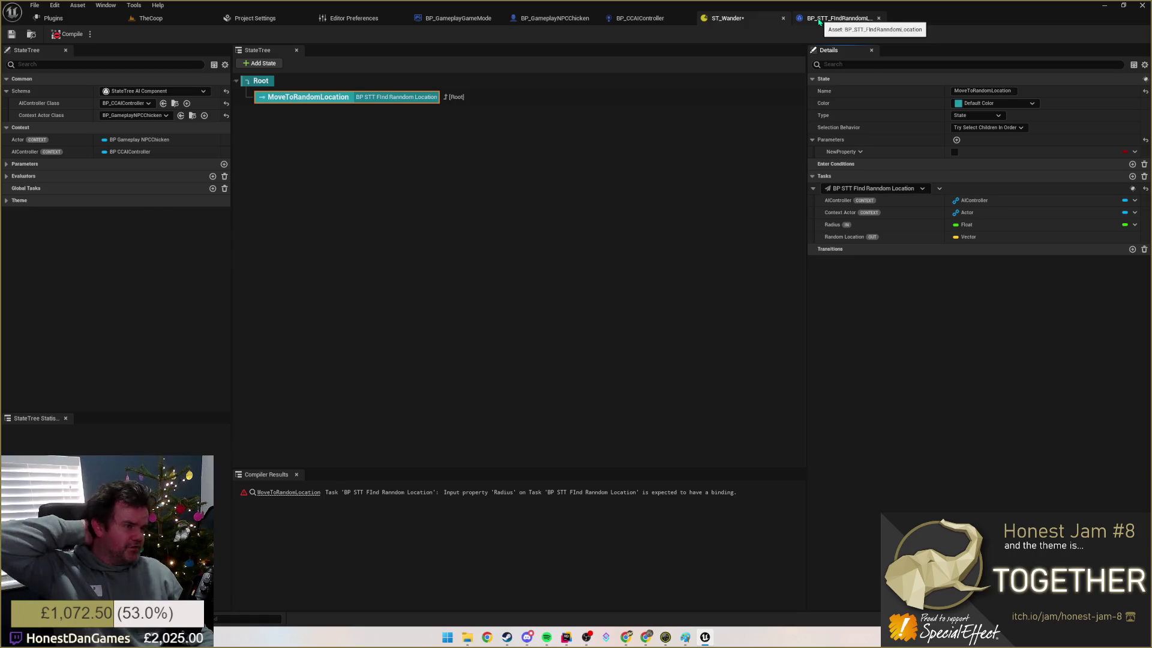
pyautogui.click(838, 18)
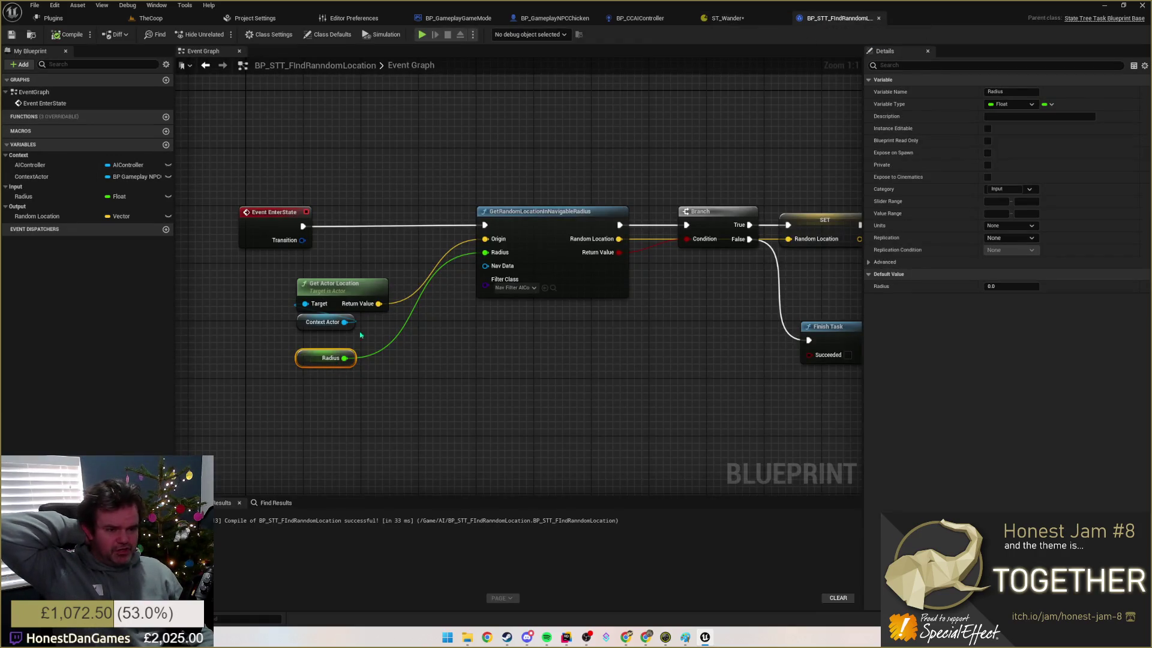
pyautogui.click(57, 196)
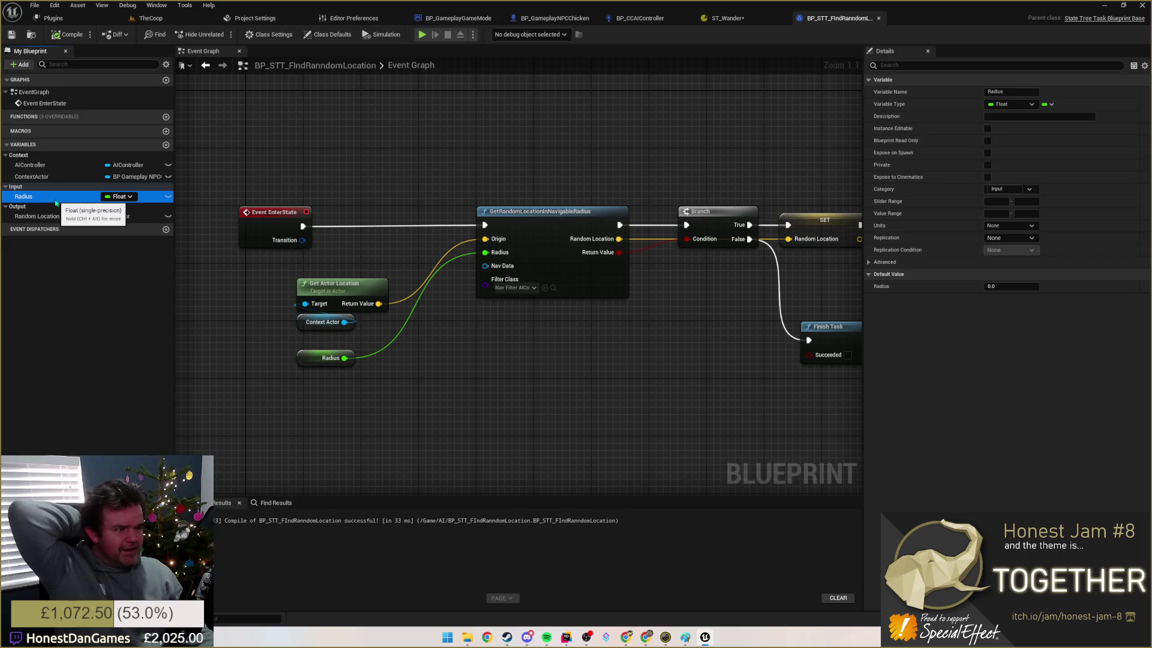
pyautogui.click(1025, 287)
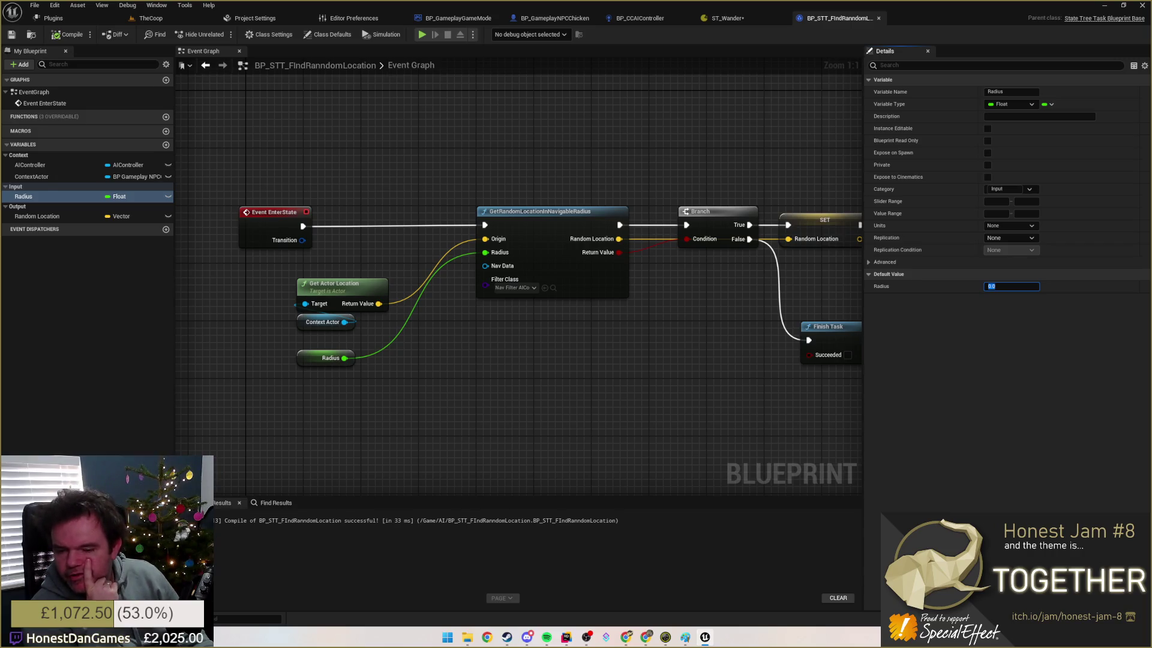
pyautogui.click(705, 637)
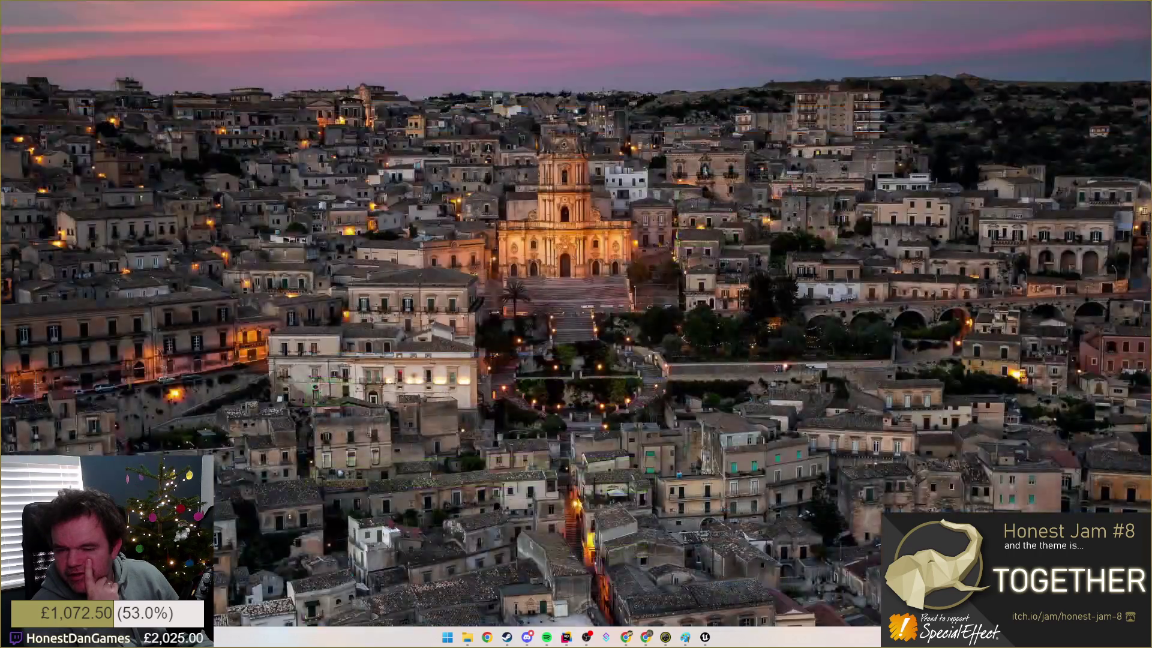
# Step: Close Chrome's Unspottable Steam store page and compile the task blueprint in Unreal
pyautogui.hotkey('alt', 'Tab')
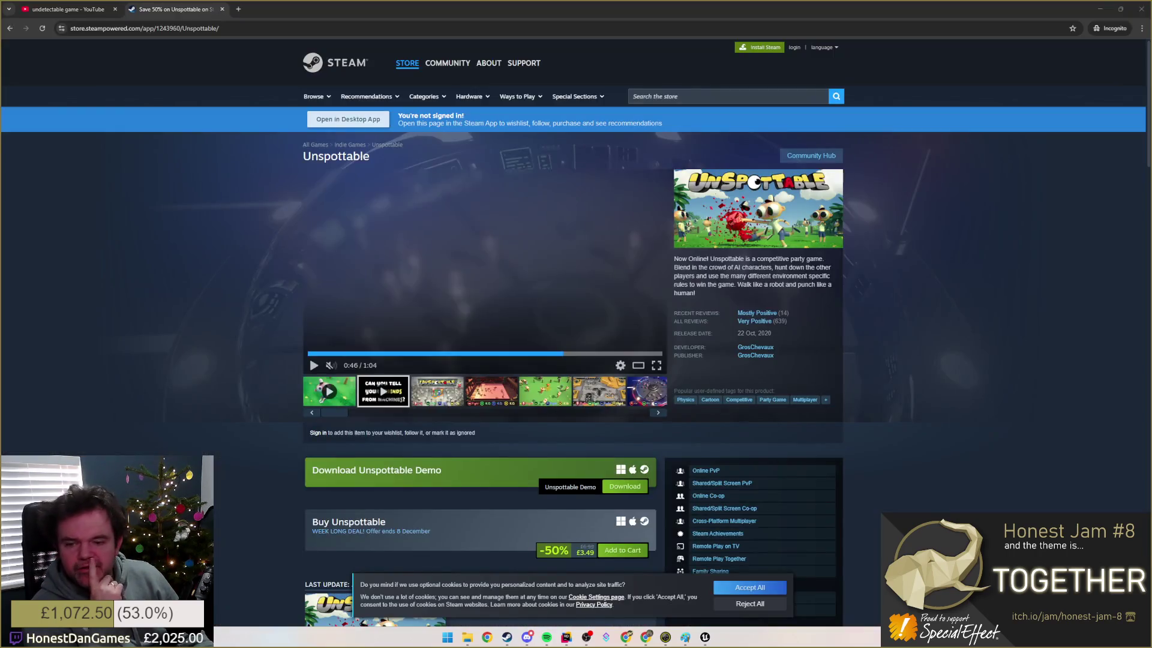
pyautogui.click(1141, 9)
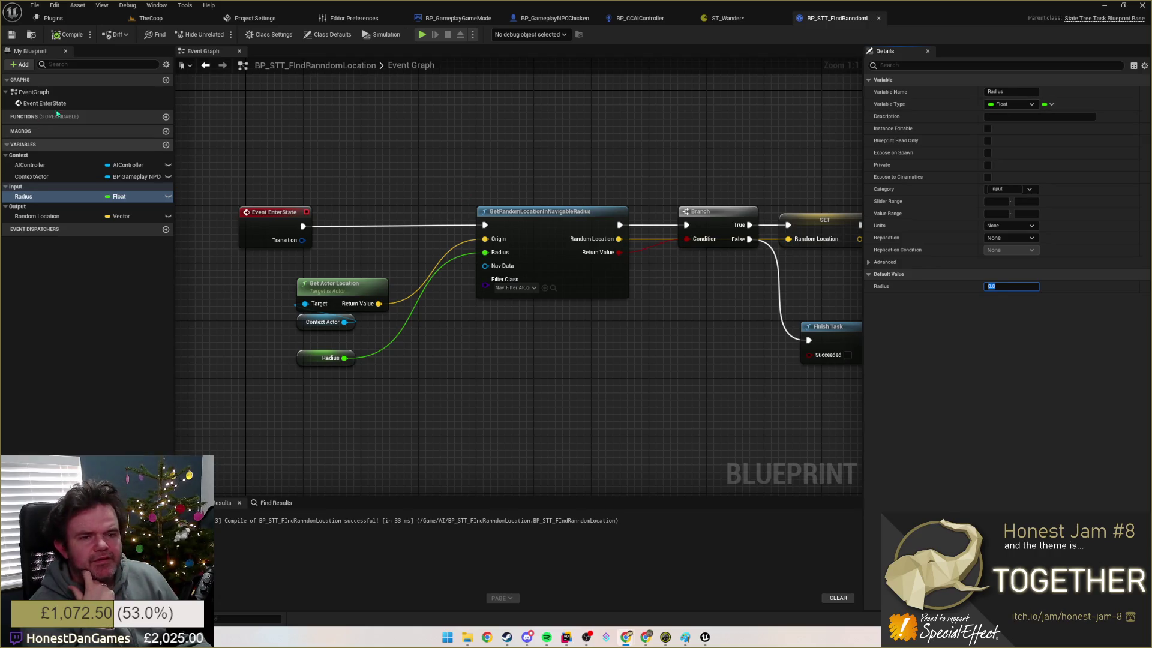
pyautogui.click(67, 36)
# Step: In ST_Wander, bind the task's Radius input to Parameters > NewProperty
pyautogui.click(726, 18)
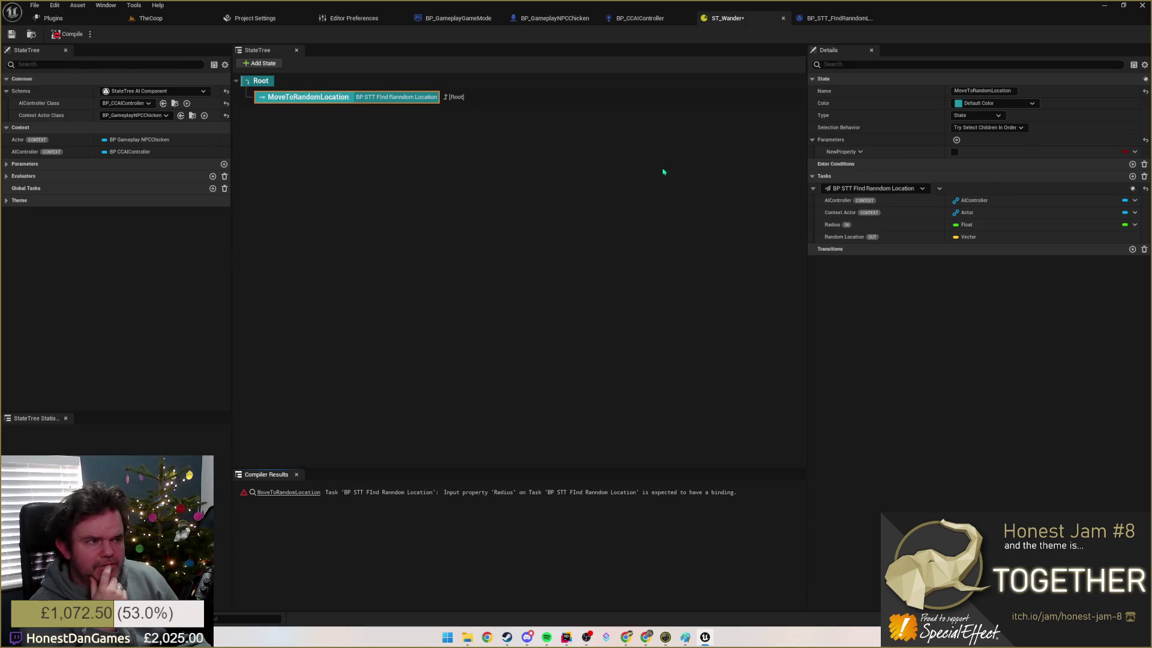
pyautogui.click(1135, 224)
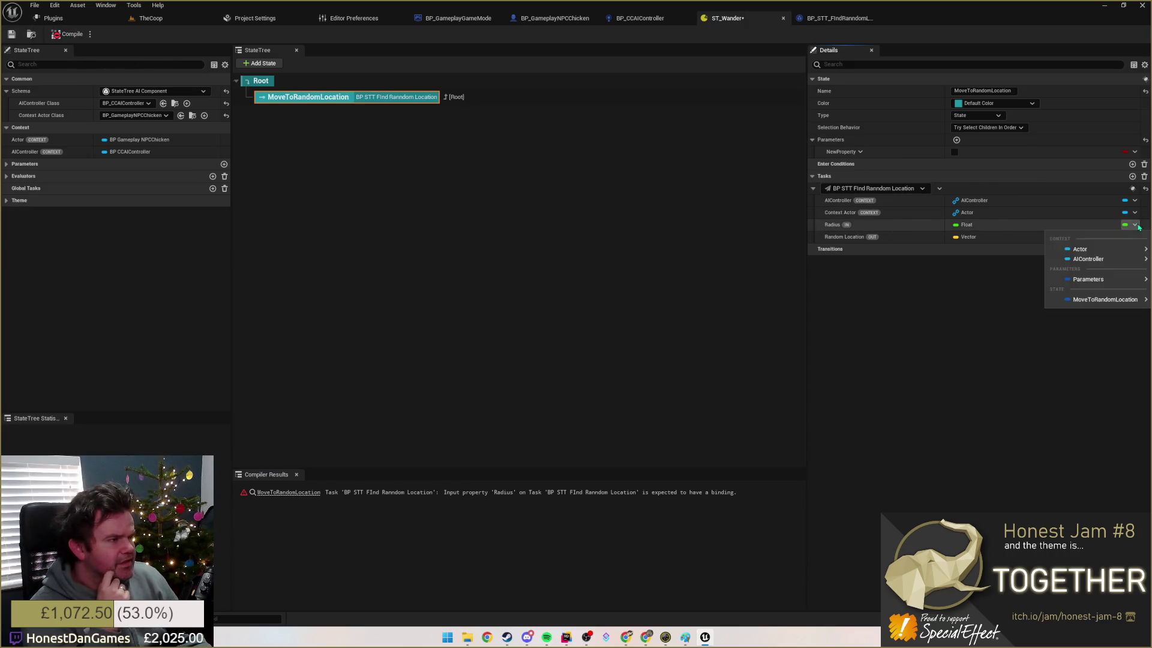
pyautogui.moveTo(1063, 246)
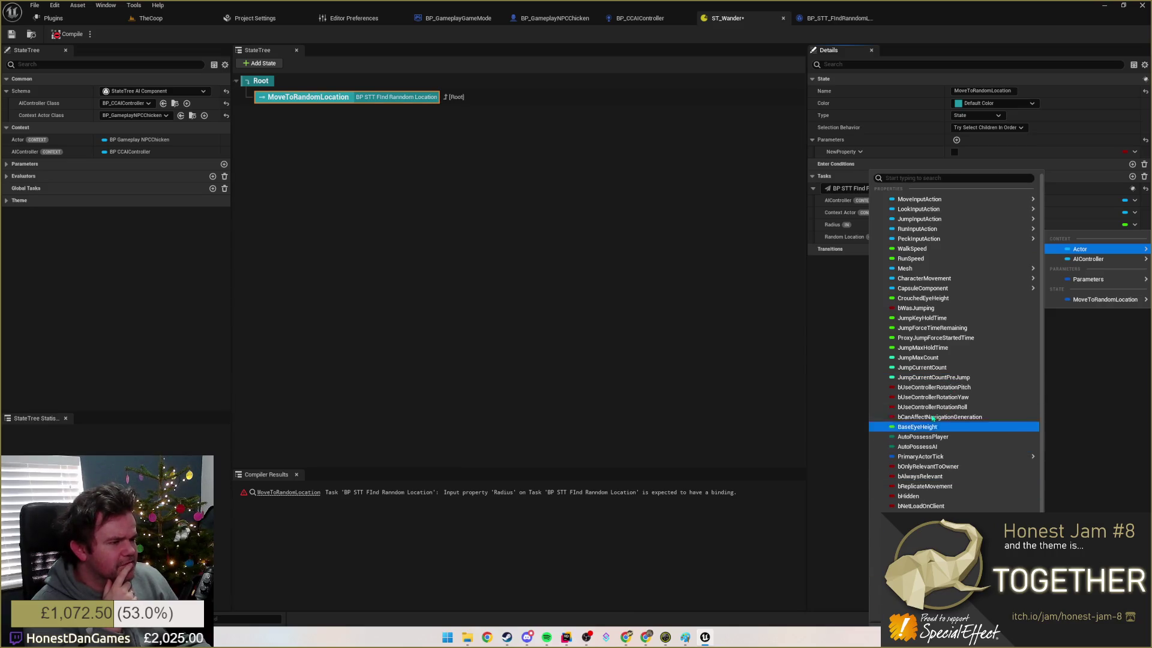
pyautogui.moveTo(929, 242)
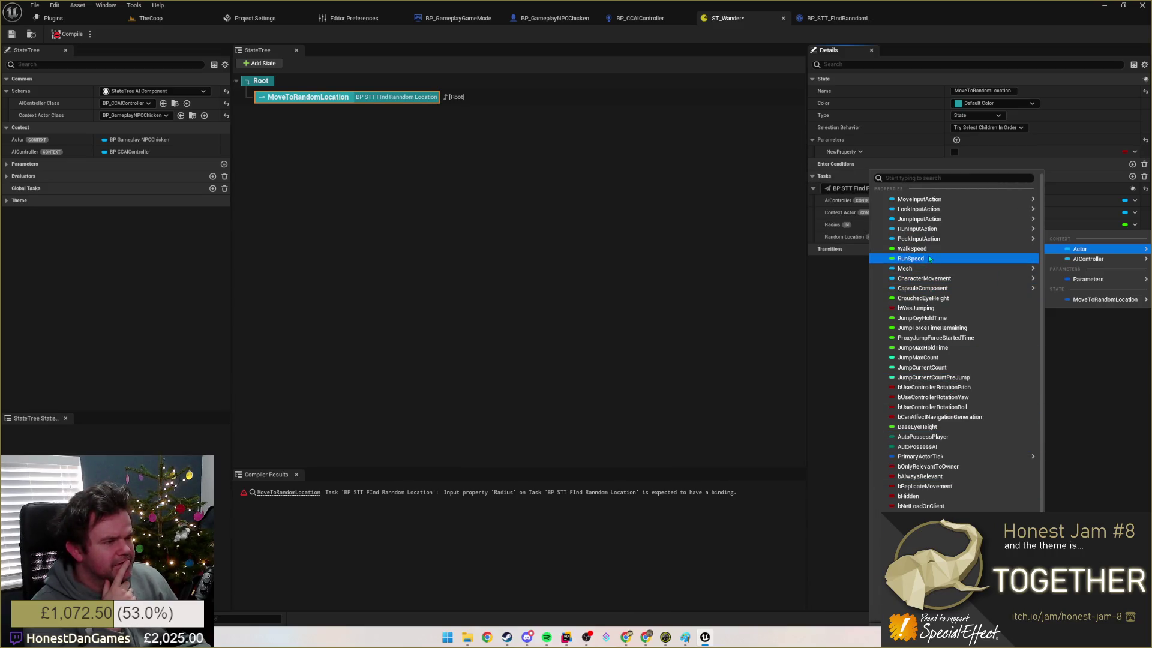
pyautogui.moveTo(927, 279)
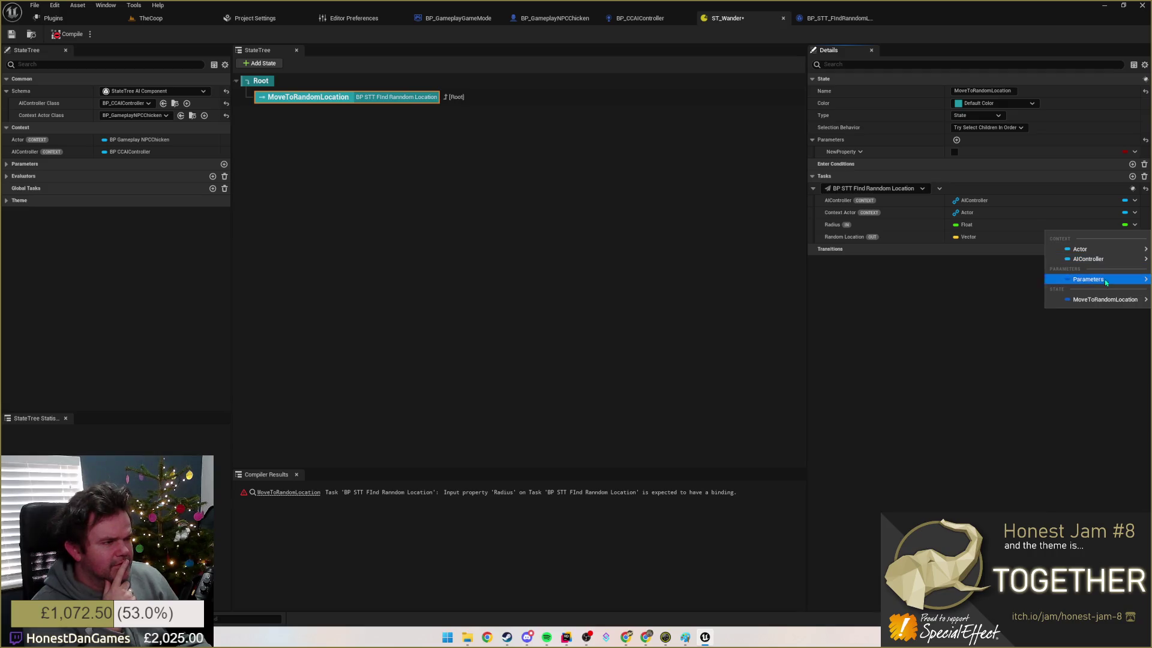
pyautogui.moveTo(1105, 285)
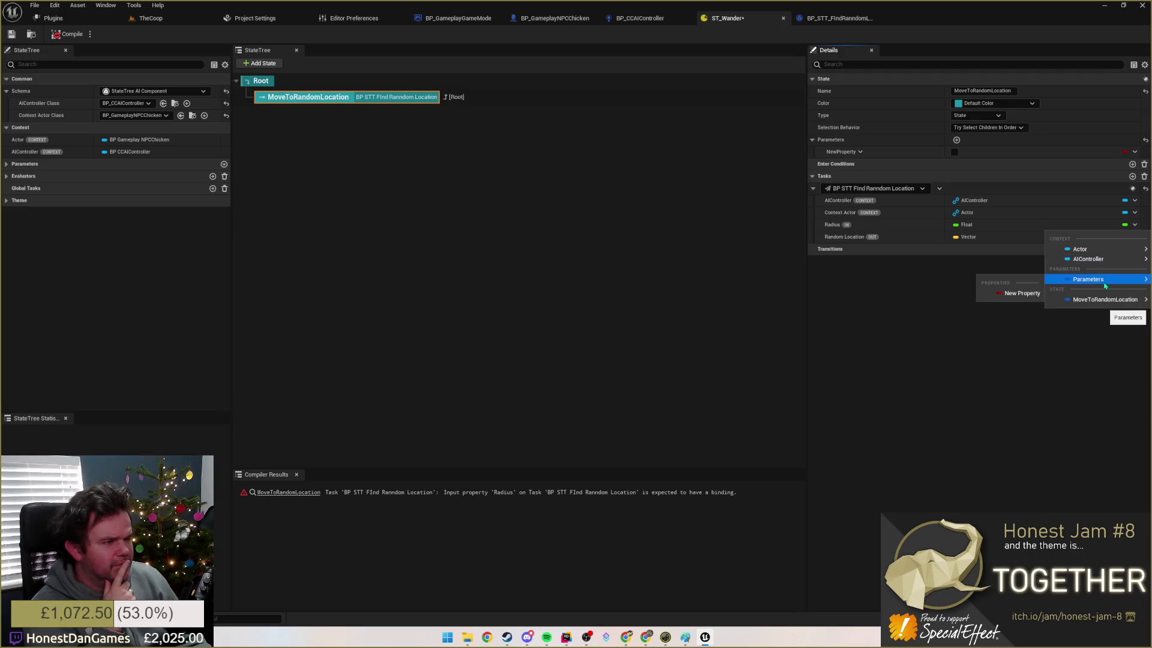
pyautogui.click(1011, 294)
pyautogui.click(1107, 226)
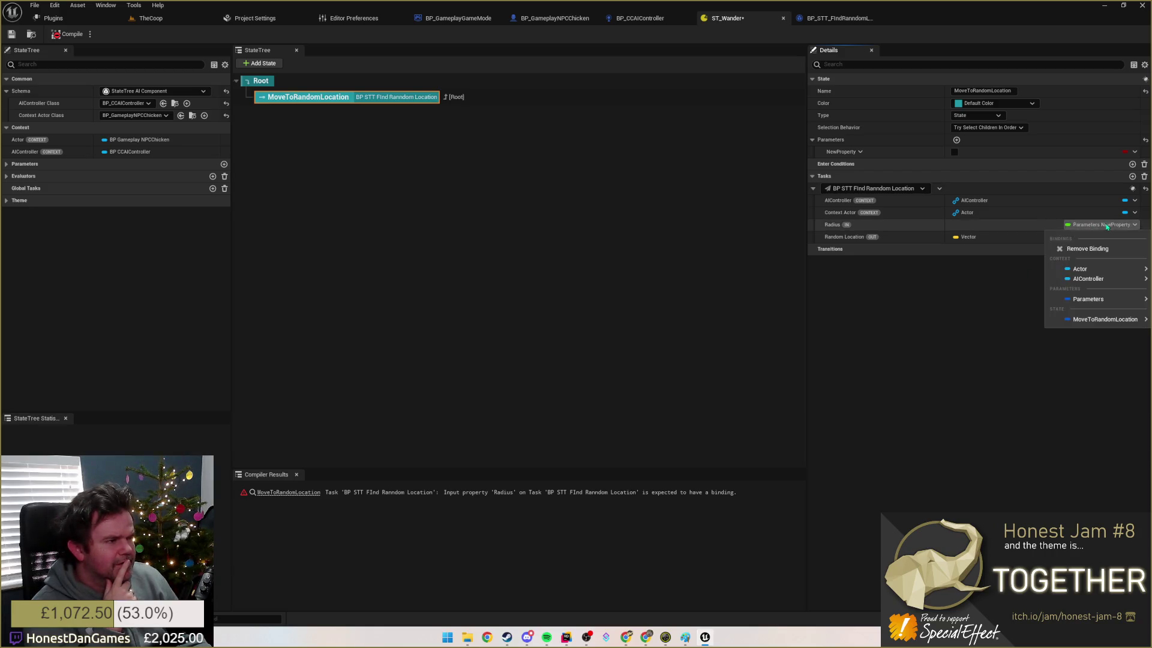
pyautogui.moveTo(1080, 299)
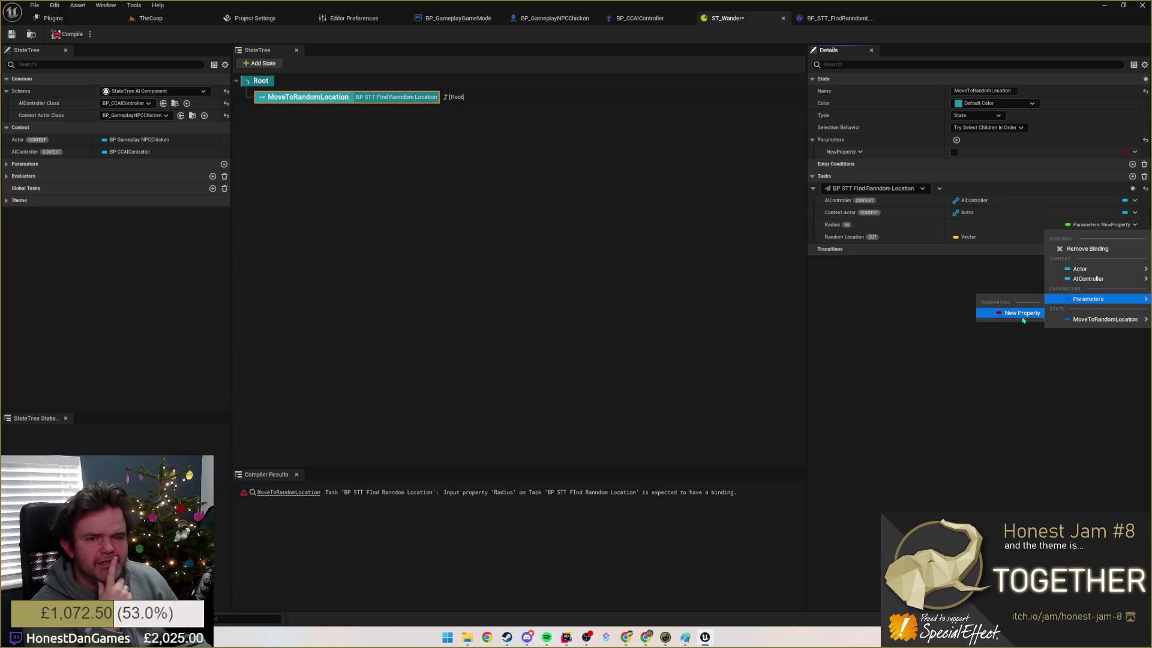
pyautogui.click(11, 170)
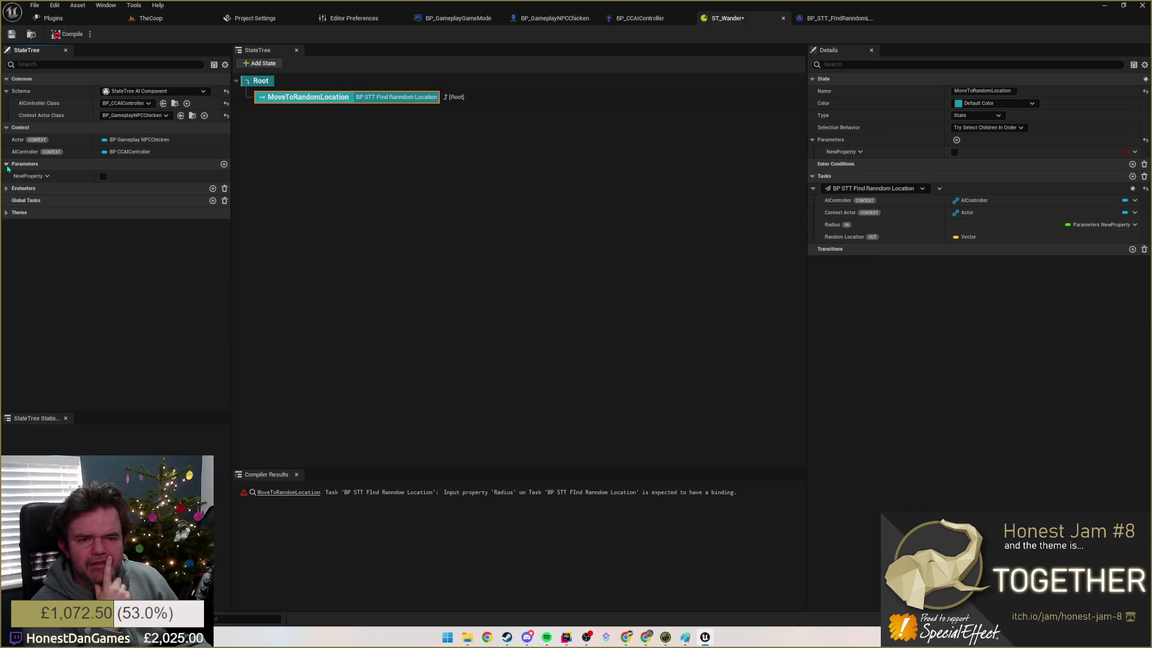
# Step: Remove the NewProperty parameter from ST_Wander's Parameters list
pyautogui.click(9, 164)
pyautogui.click(46, 177)
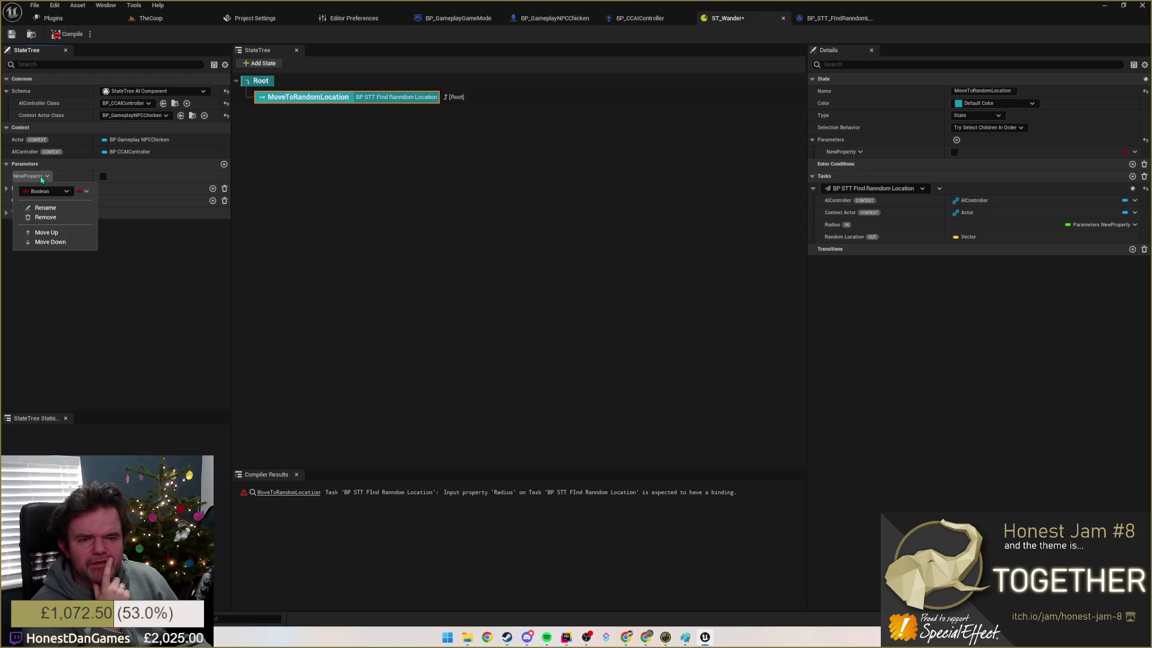
pyautogui.click(47, 178)
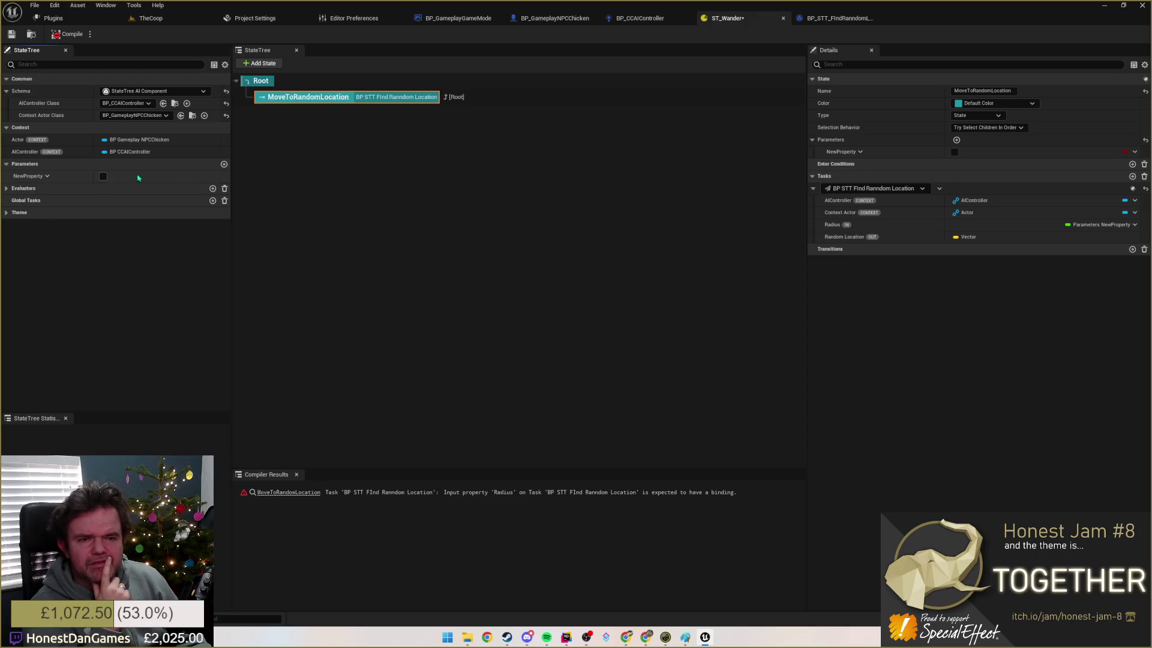
pyautogui.click(47, 176)
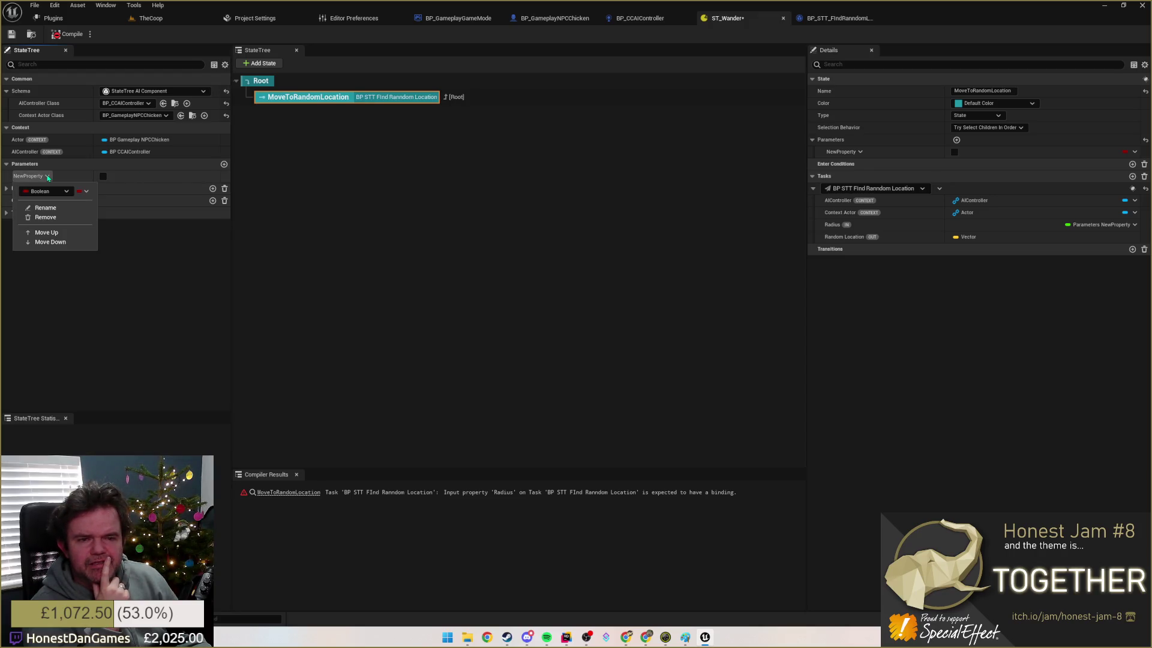
pyautogui.click(45, 217)
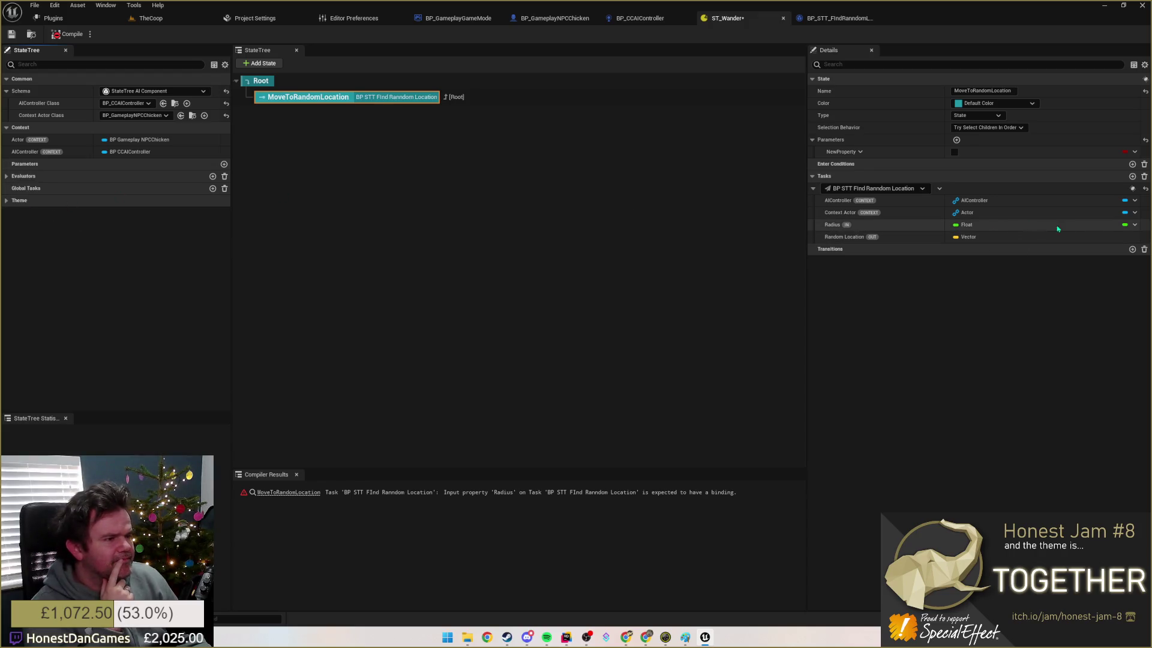
# Step: Confirm Radius is left unbound and return to the BP_STT_FIndRanndomLocation blueprint
pyautogui.rightClick(968, 229)
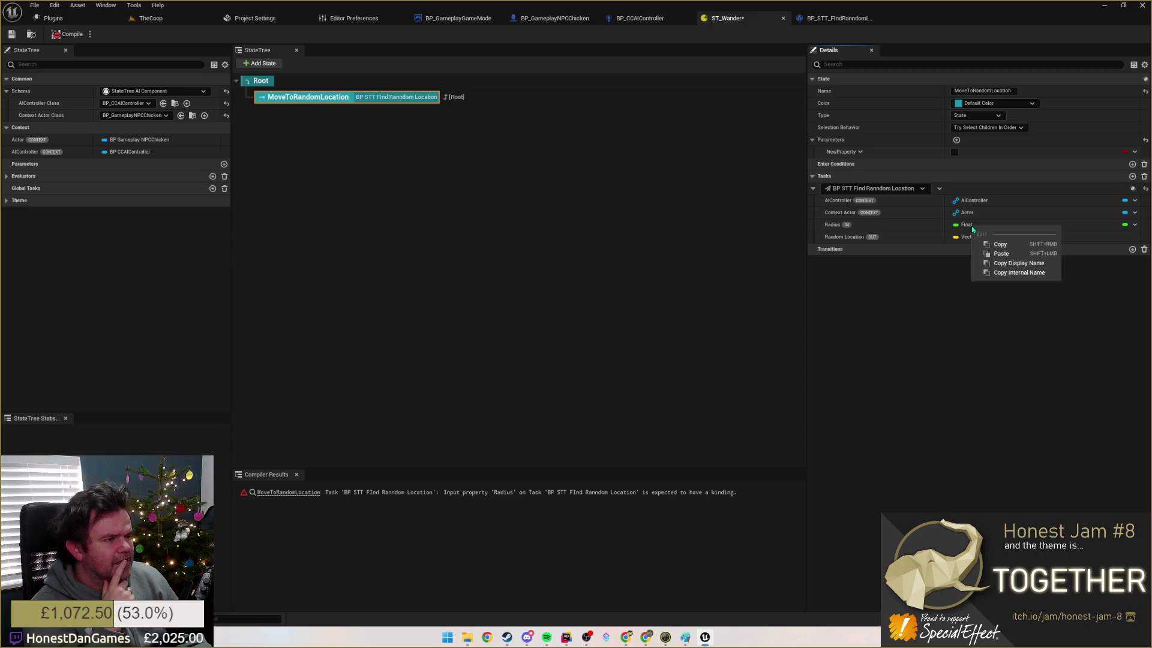
pyautogui.click(967, 229)
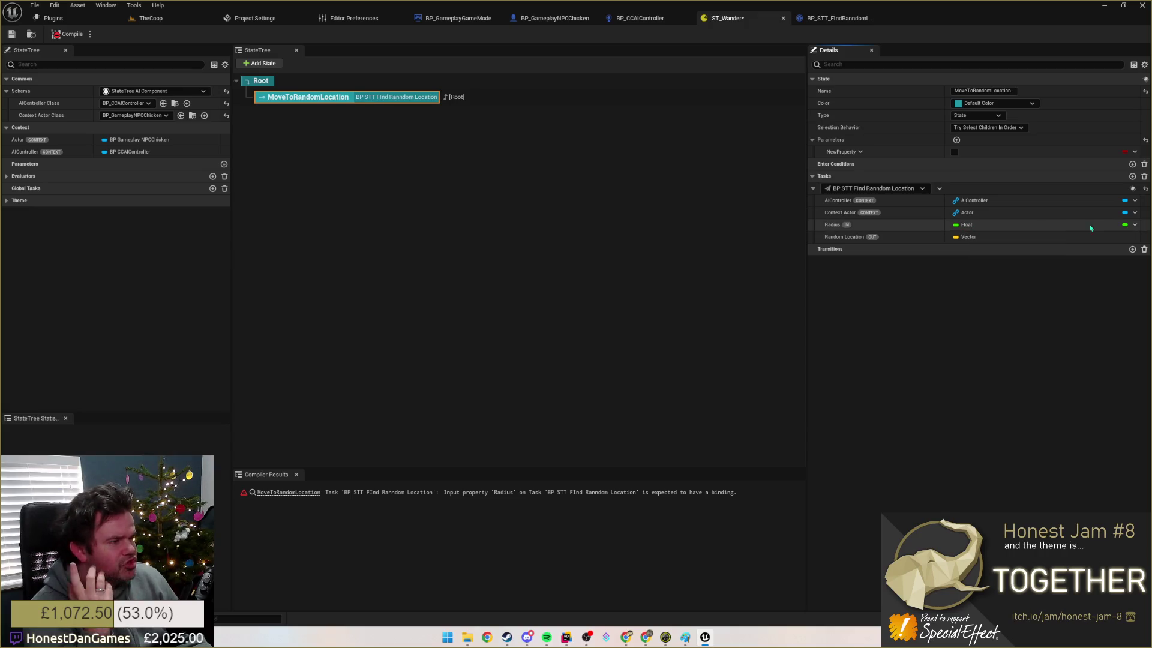
pyautogui.click(1136, 225)
pyautogui.moveTo(1095, 280)
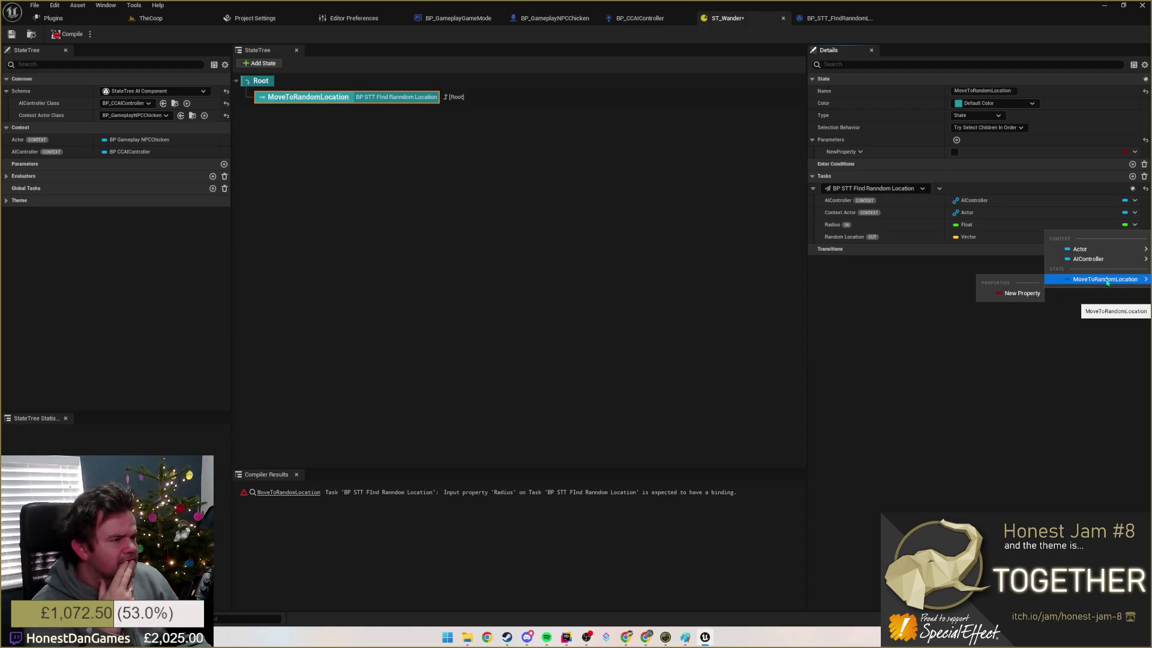
pyautogui.click(847, 276)
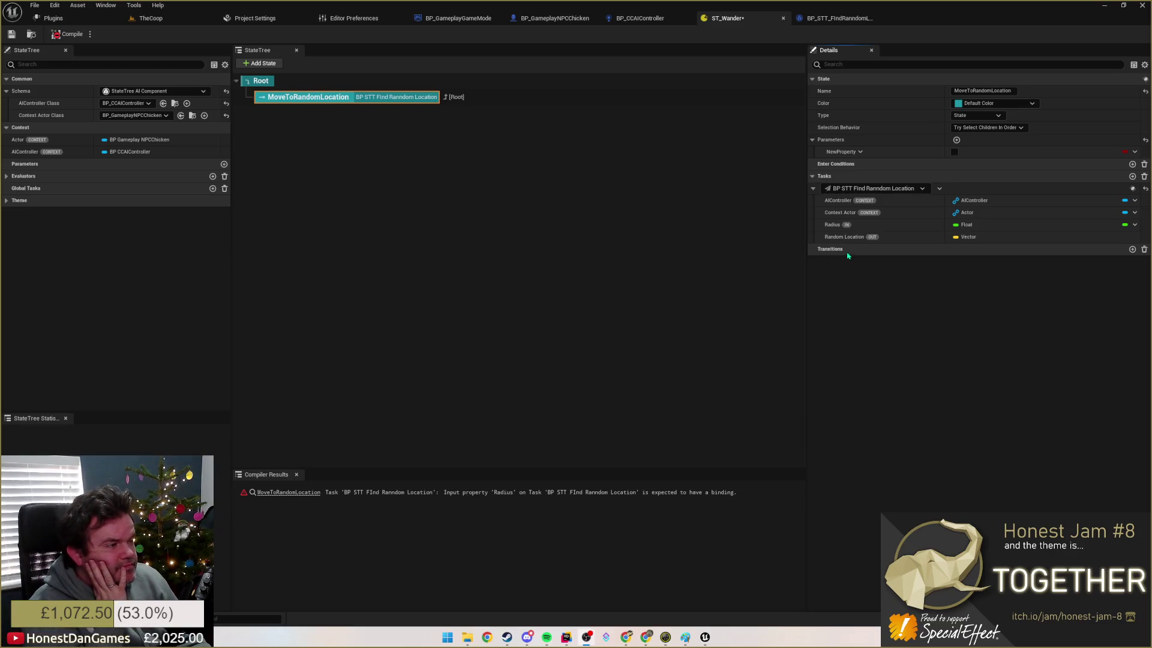
pyautogui.click(1028, 223)
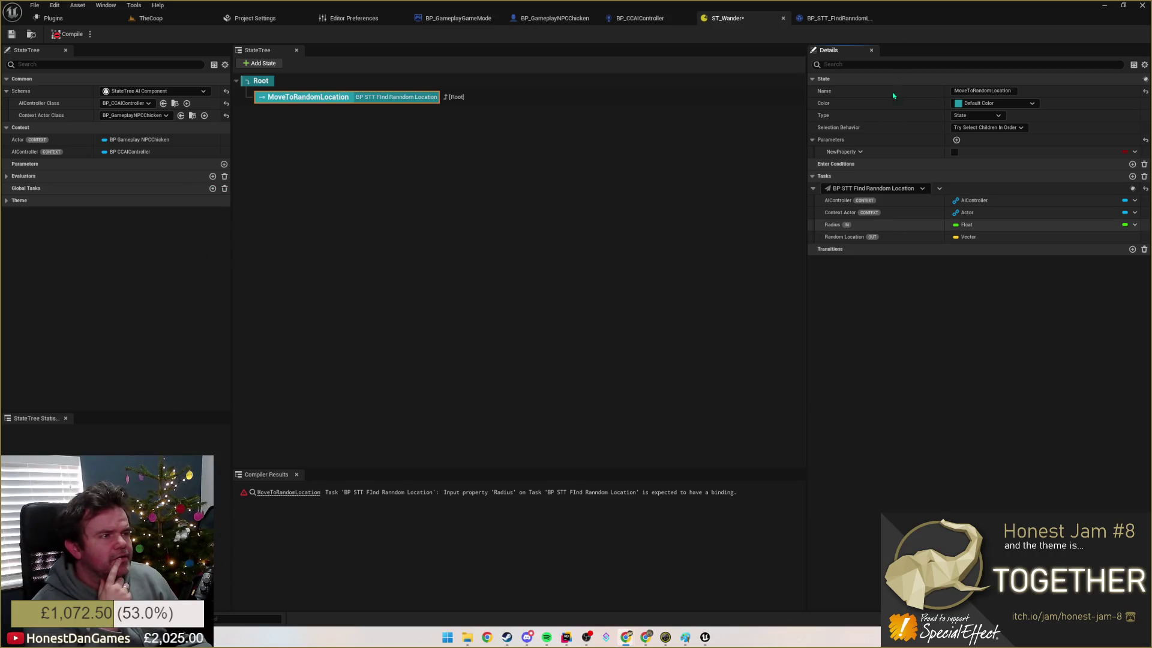
pyautogui.moveTo(846, 17)
pyautogui.mouseDown()
pyautogui.moveTo(978, 9)
pyautogui.moveTo(951, 27)
pyautogui.moveTo(951, 2)
pyautogui.mouseUp()
pyautogui.click(839, 18)
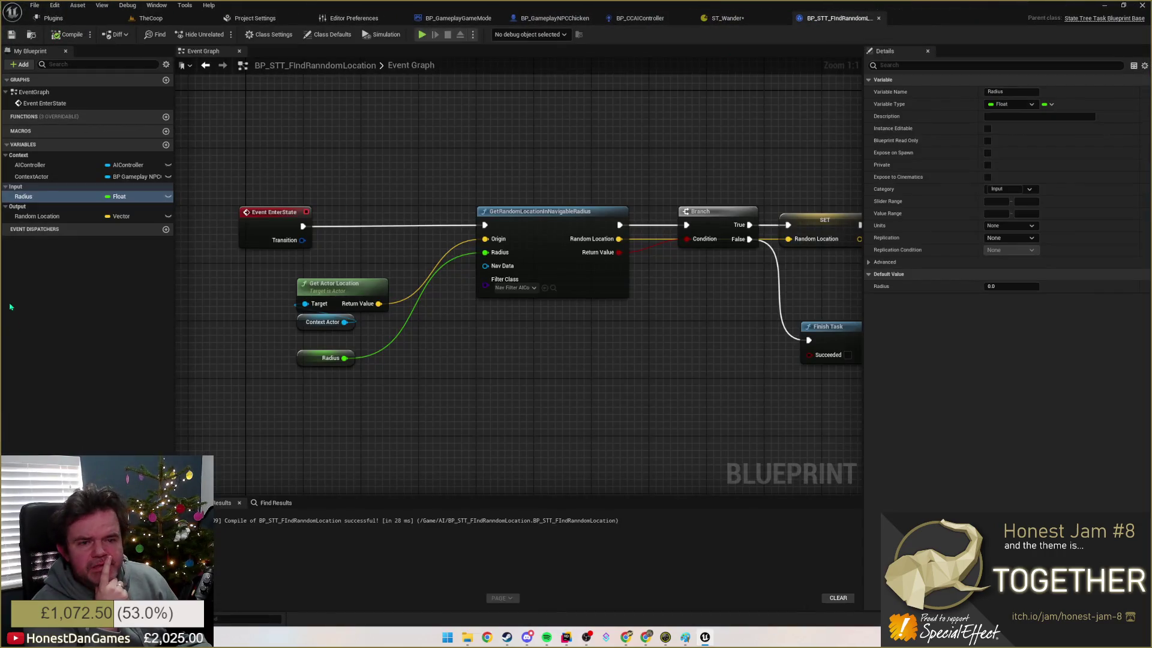
# Step: Make Radius instance editable, recompile, and recheck its unbound binding in ST_Wander
pyautogui.click(168, 196)
pyautogui.click(68, 35)
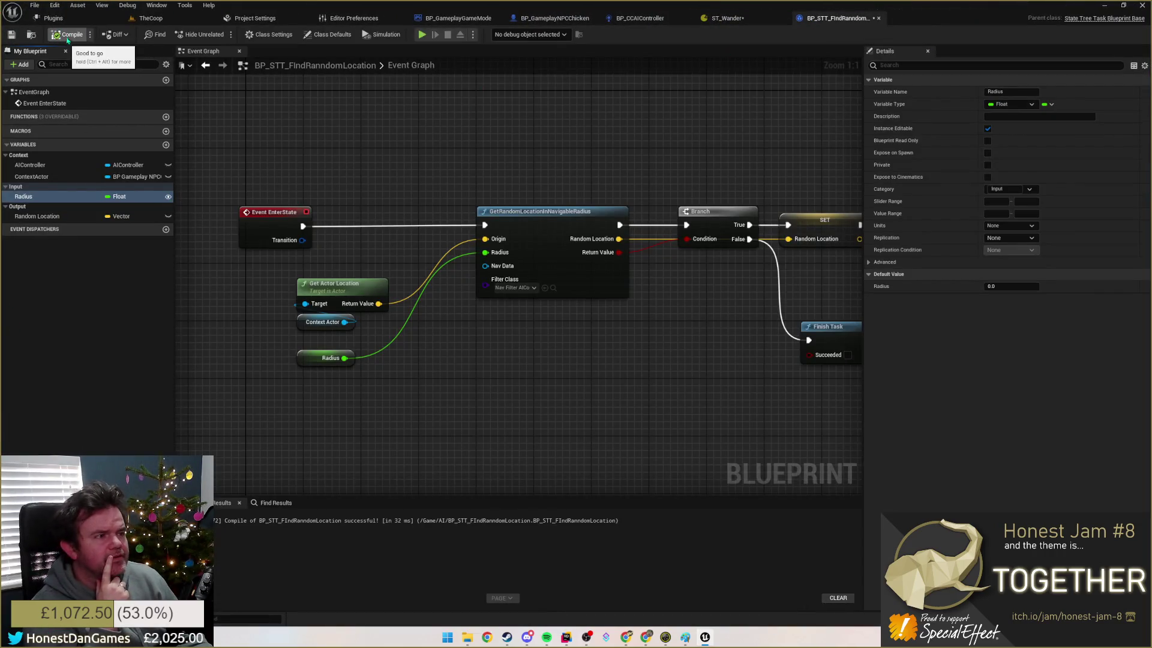
pyautogui.click(728, 18)
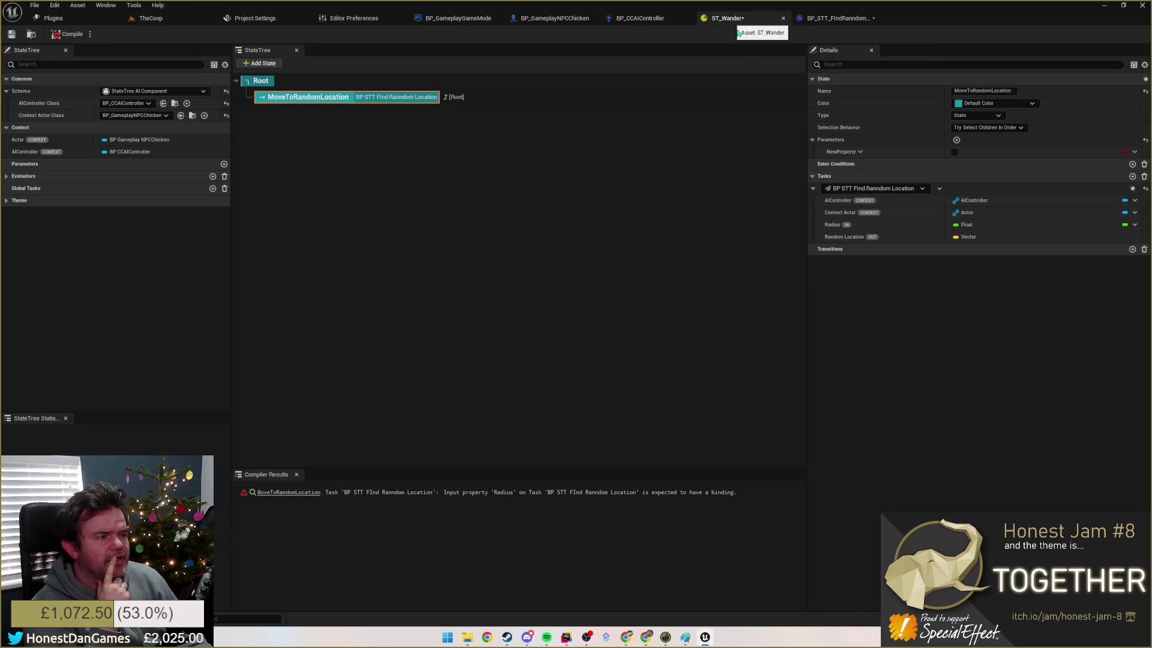
pyautogui.click(1135, 225)
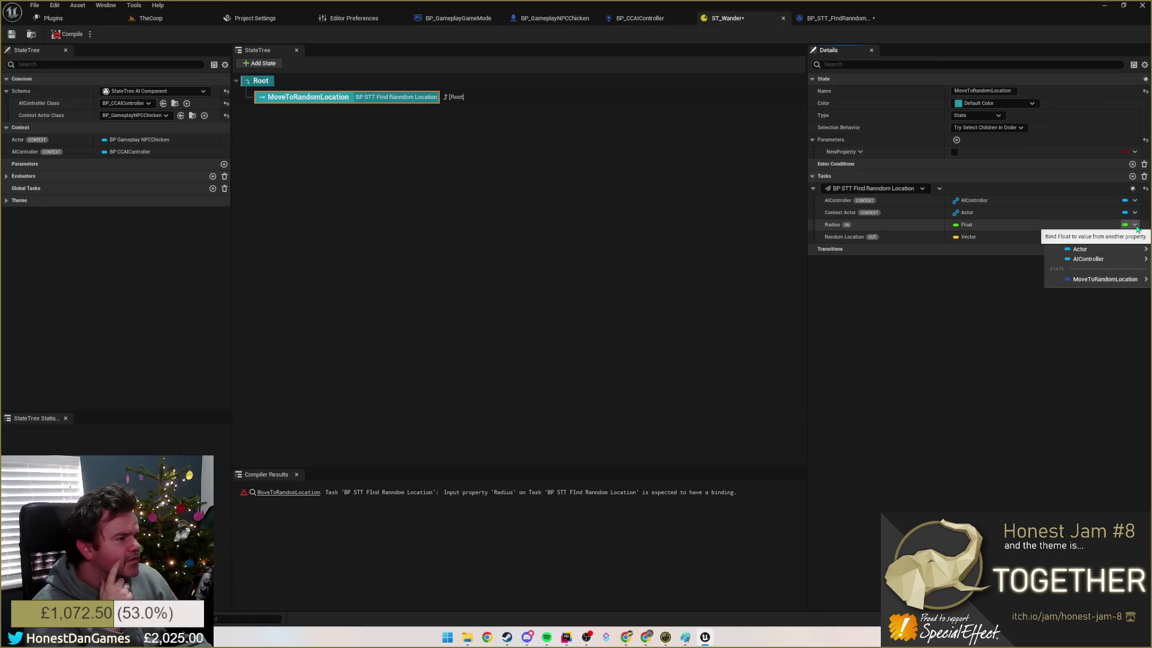
pyautogui.click(845, 246)
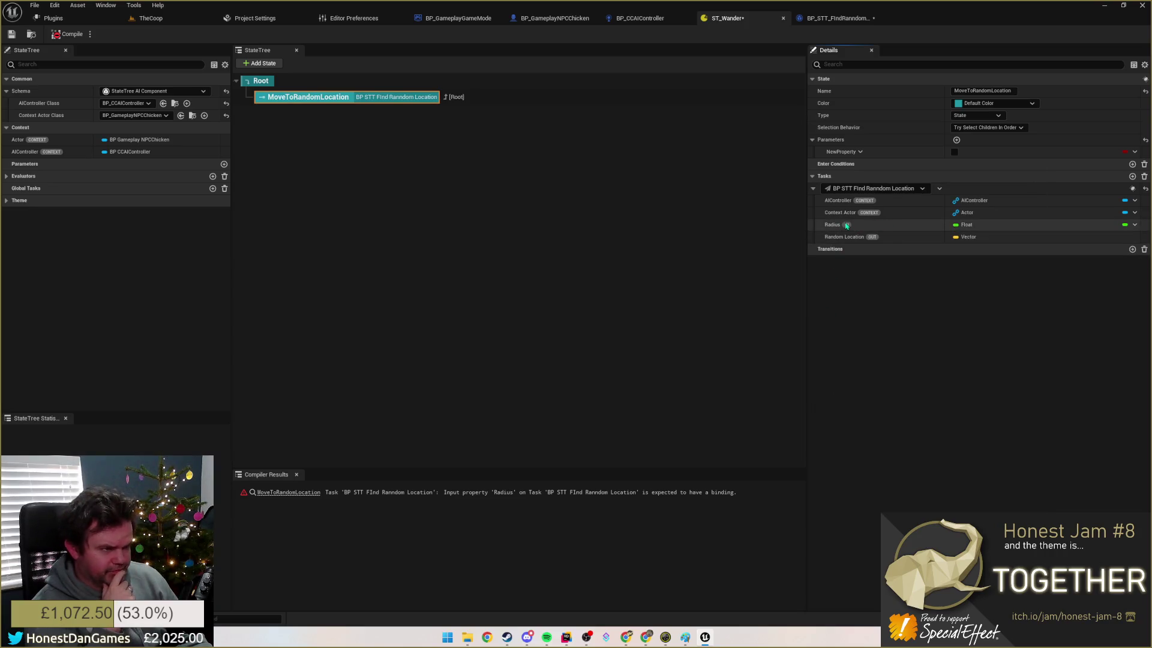
pyautogui.rightClick(846, 225)
# Step: Move Radius from the Input category to Default, recompile, and return to ST_Wander
pyautogui.click(838, 20)
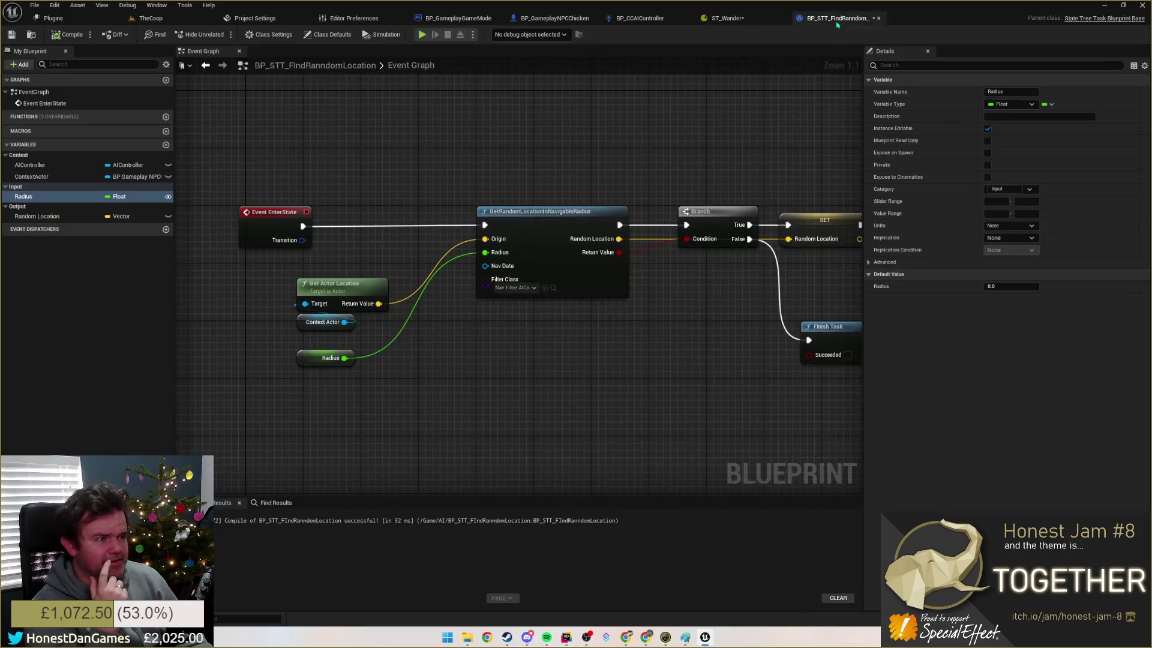
pyautogui.click(1003, 189)
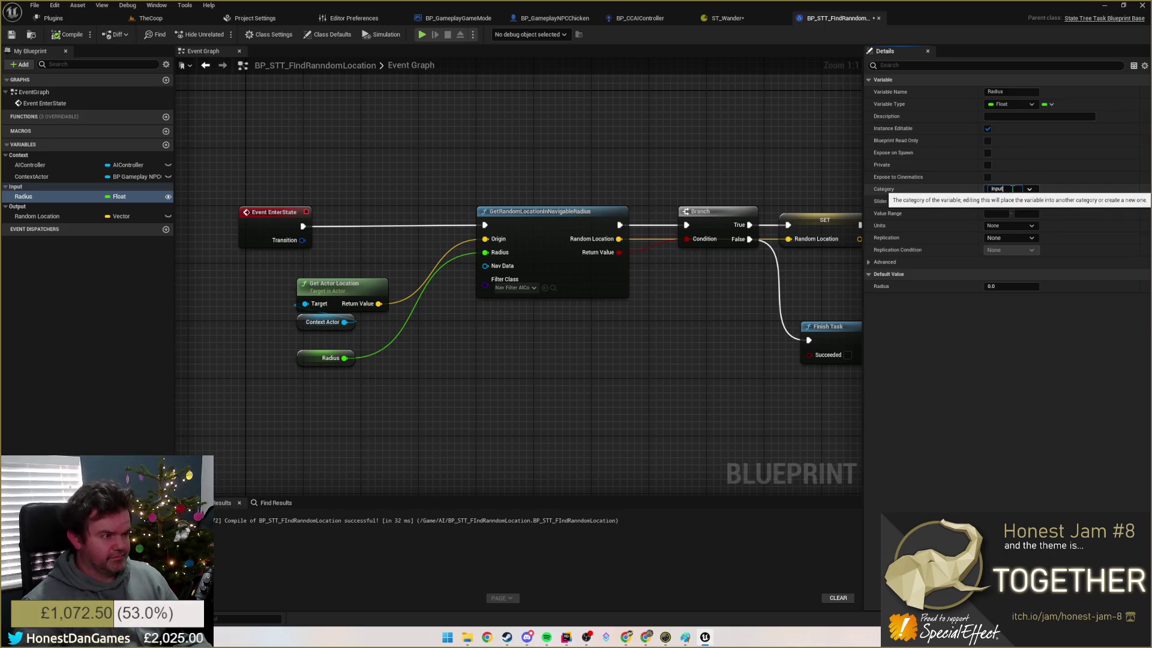
pyautogui.press('Escape')
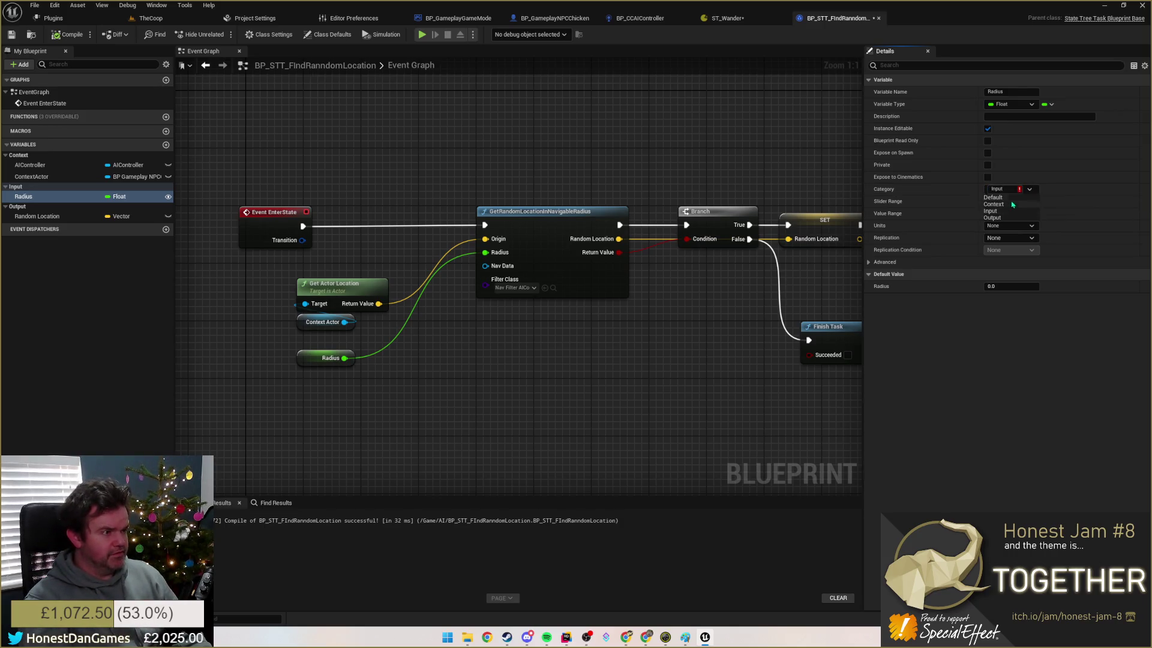
pyautogui.click(1030, 189)
pyautogui.click(1010, 197)
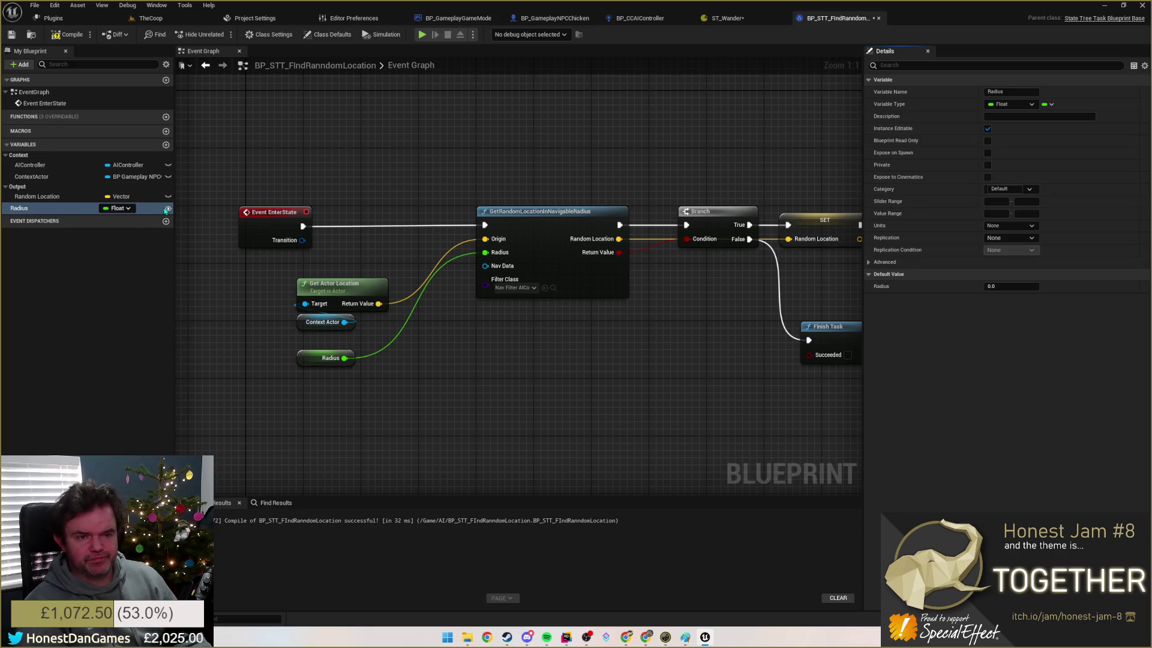
pyautogui.click(67, 34)
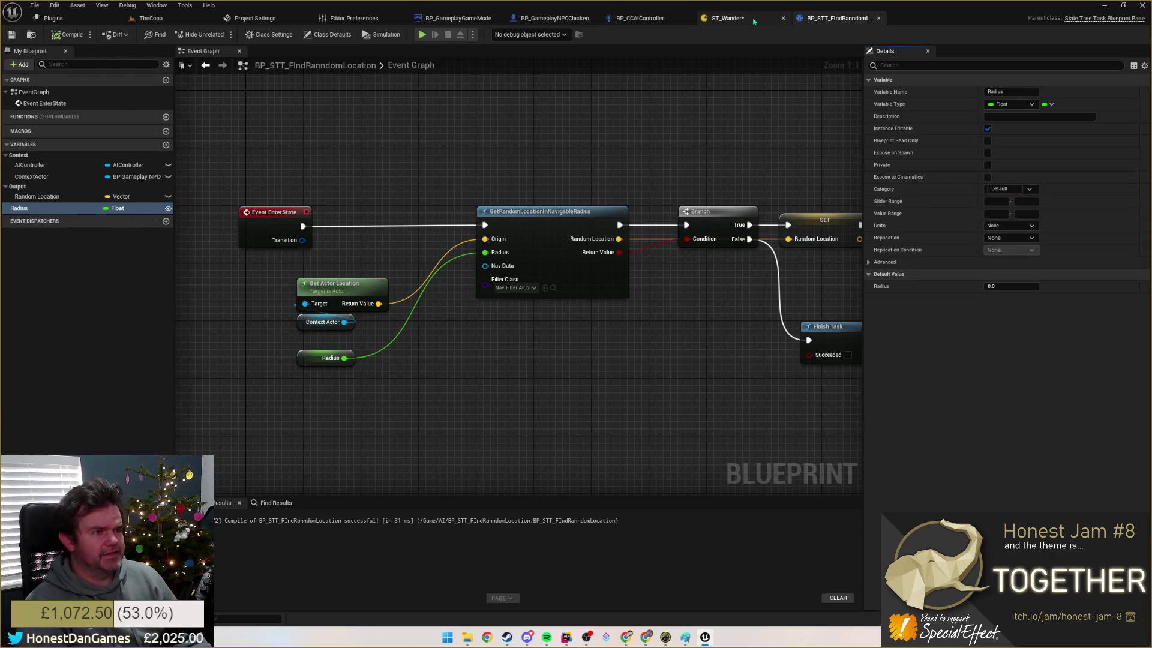
pyautogui.click(726, 18)
pyautogui.click(978, 225)
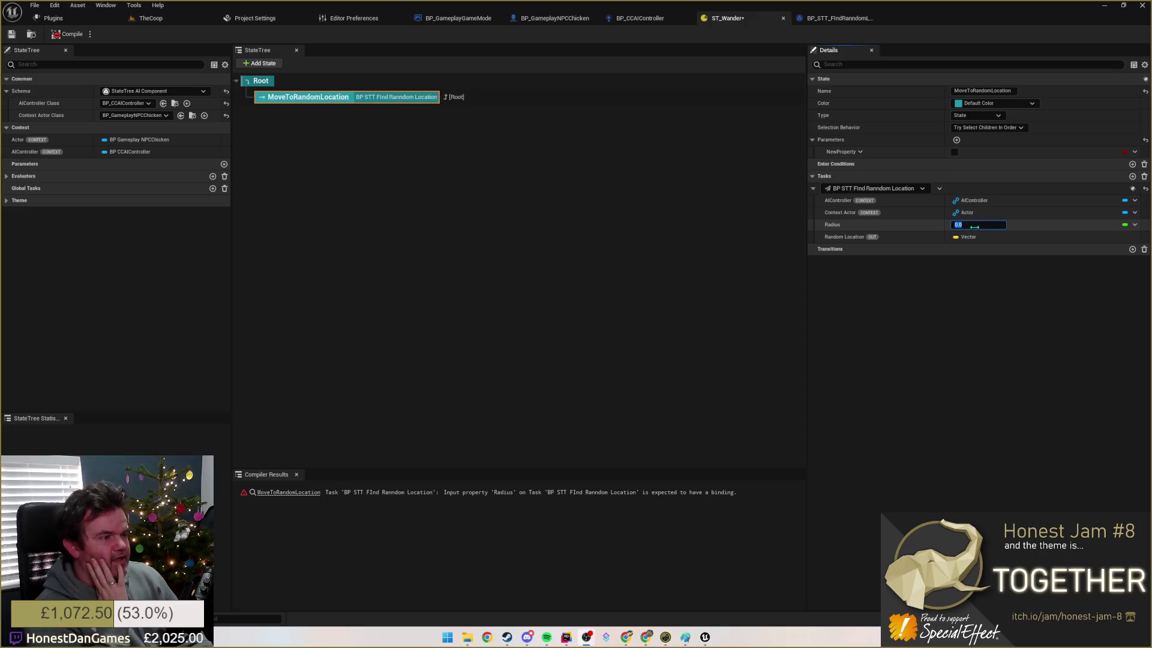
# Step: Set the task's Radius default to 1000, compile and save it, then save ST_Wander
pyautogui.click(837, 18)
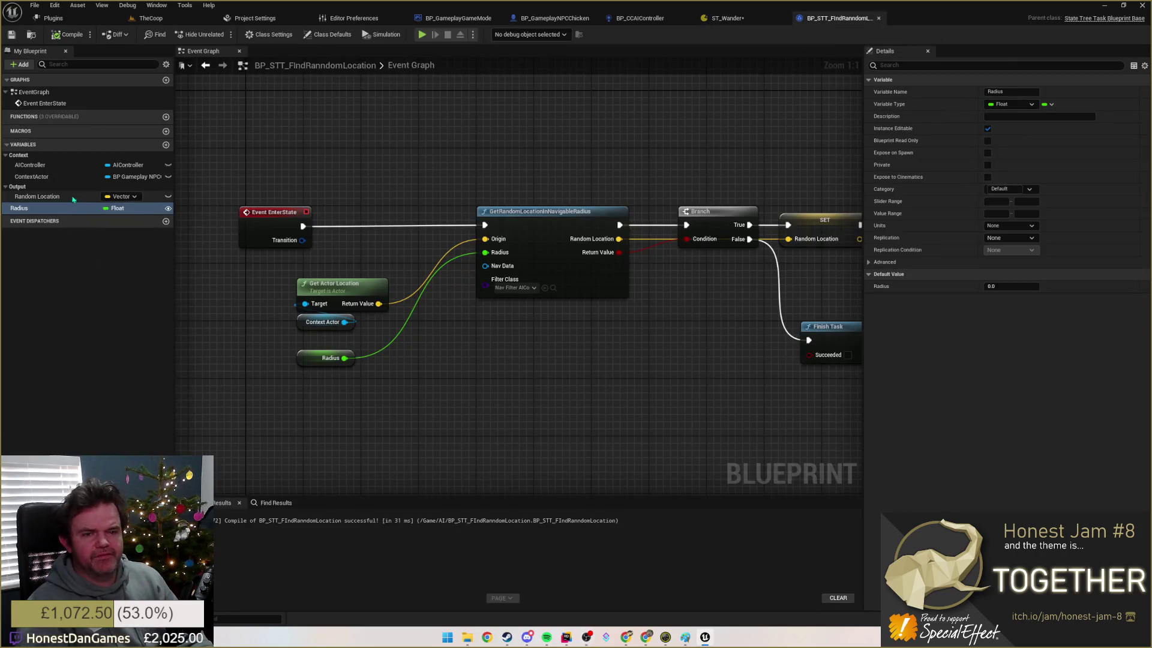
pyautogui.doubleClick(27, 207)
pyautogui.press('Return')
pyautogui.click(987, 286)
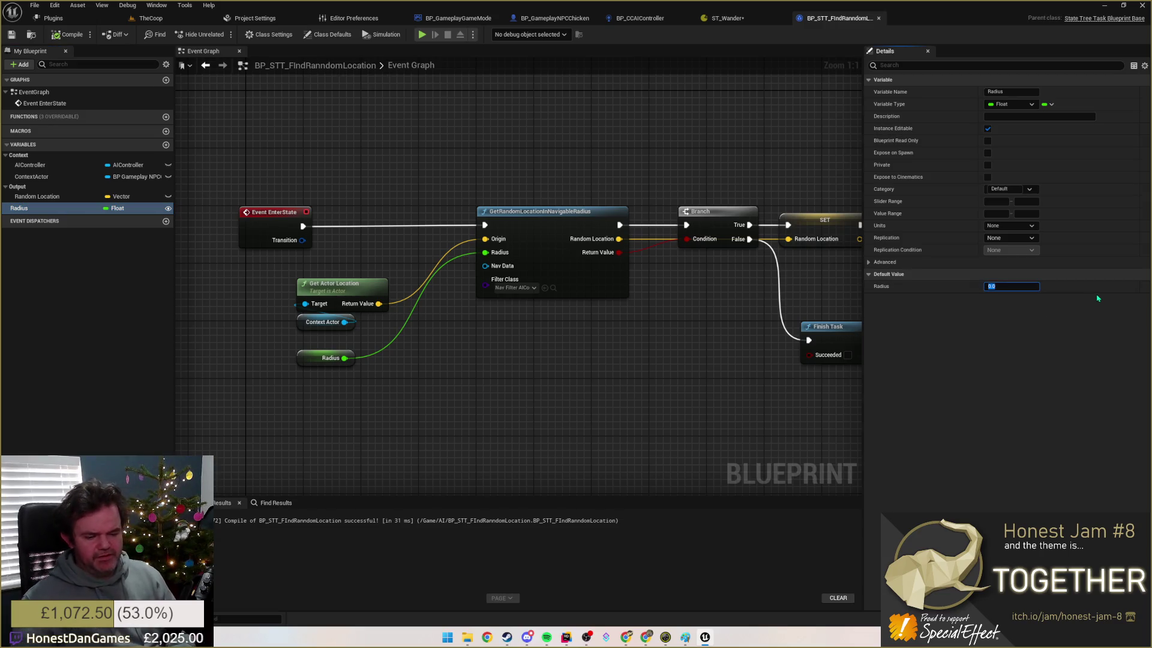
pyautogui.write('1000')
pyautogui.press('Return')
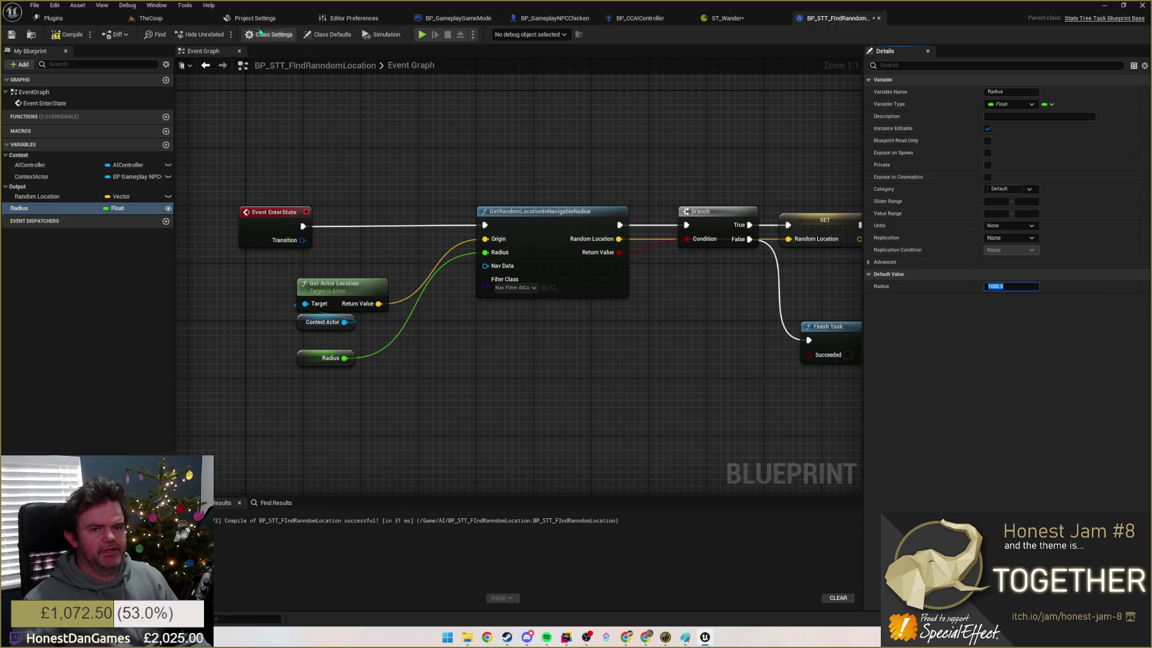
pyautogui.click(69, 34)
pyautogui.click(12, 34)
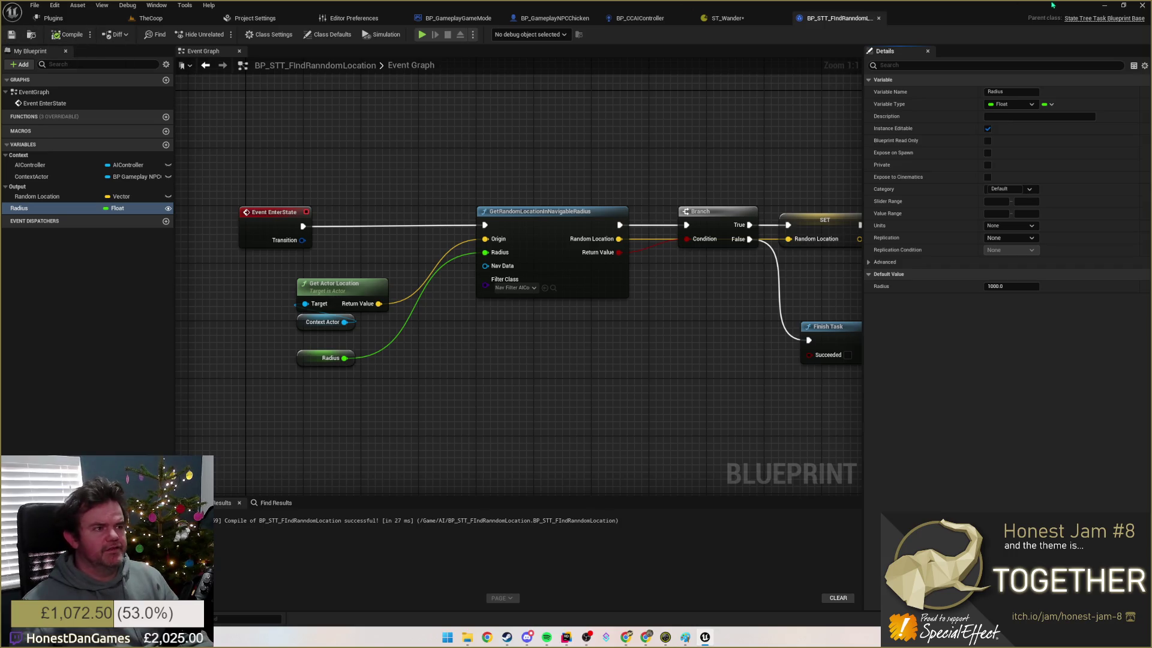
pyautogui.click(765, 22)
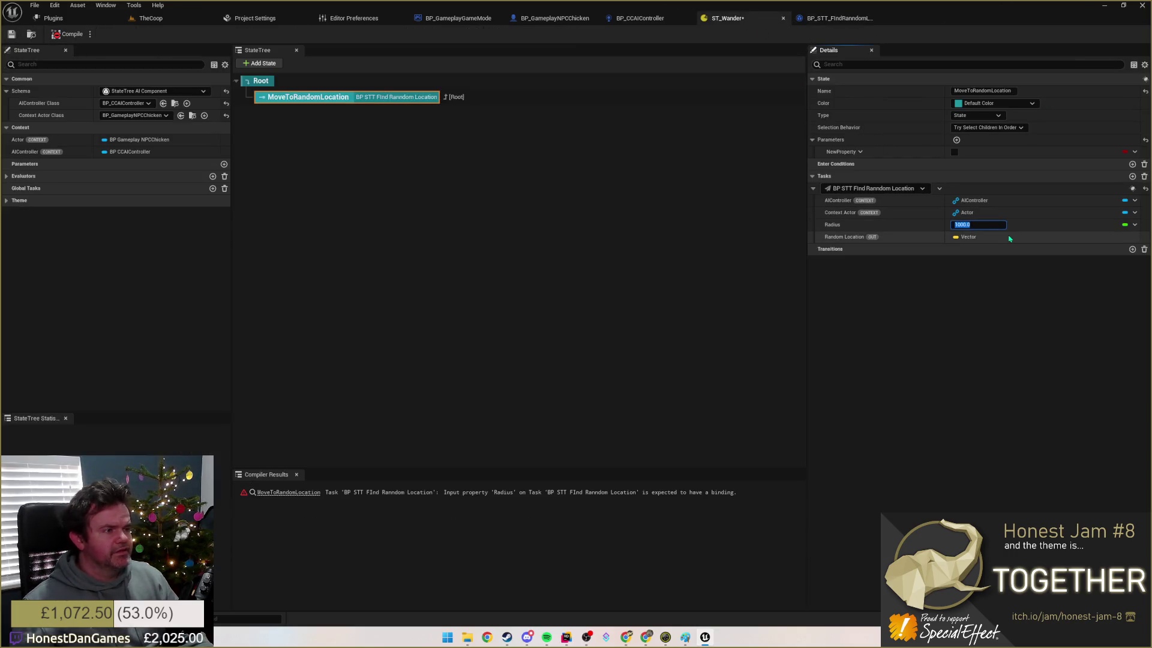
pyautogui.hotkey('ctrl', 's')
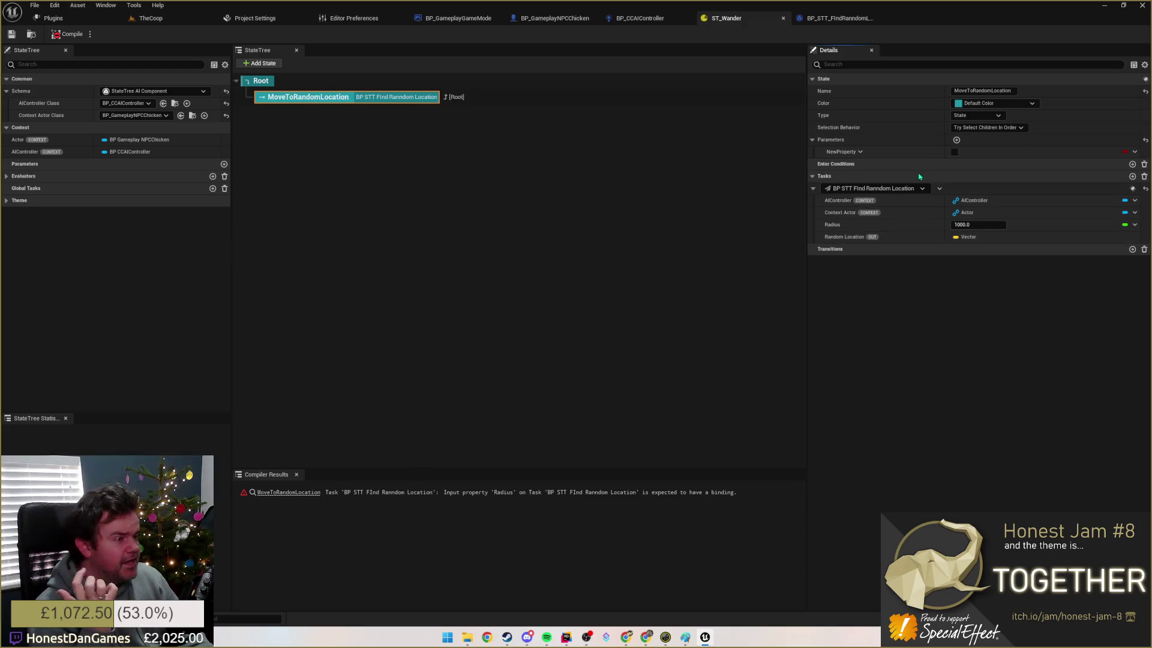
# Step: Add an AI > Action > Move To task to the MoveToRandomLocation state
pyautogui.click(1132, 176)
pyautogui.click(838, 249)
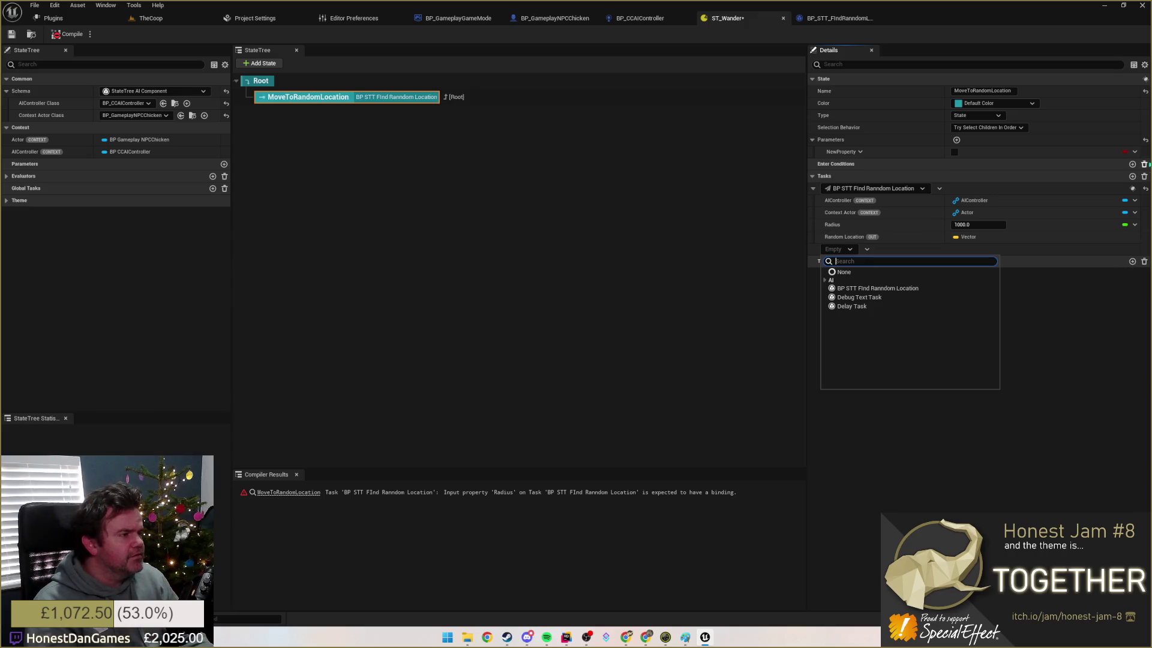
pyautogui.click(1145, 67)
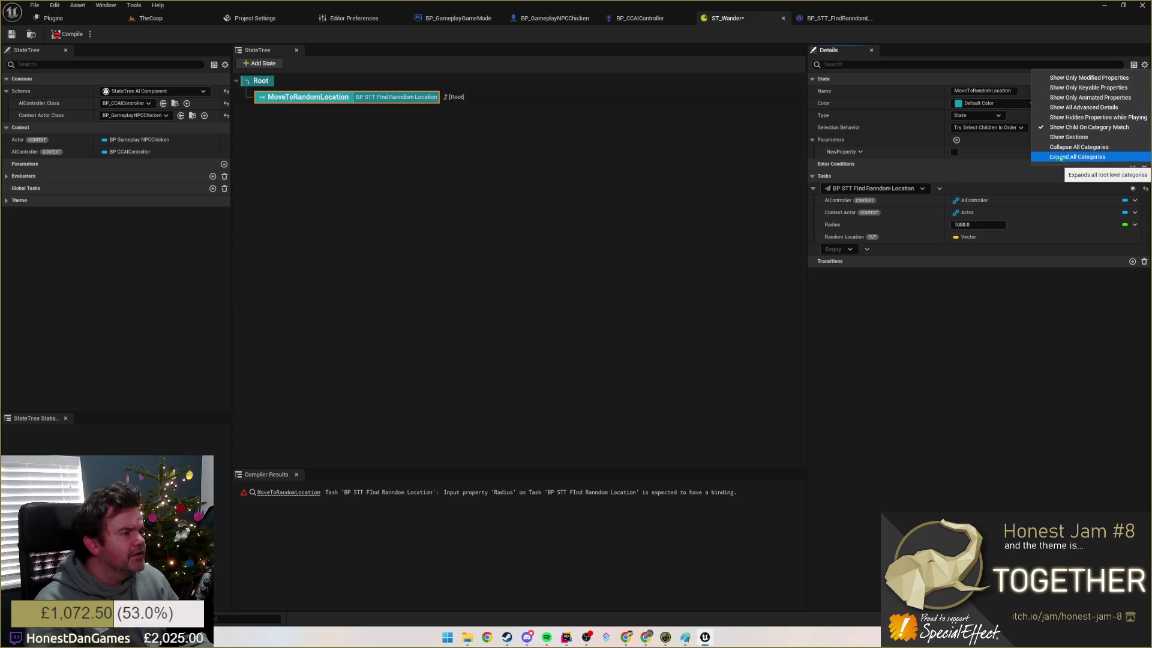
pyautogui.click(1080, 176)
pyautogui.click(849, 248)
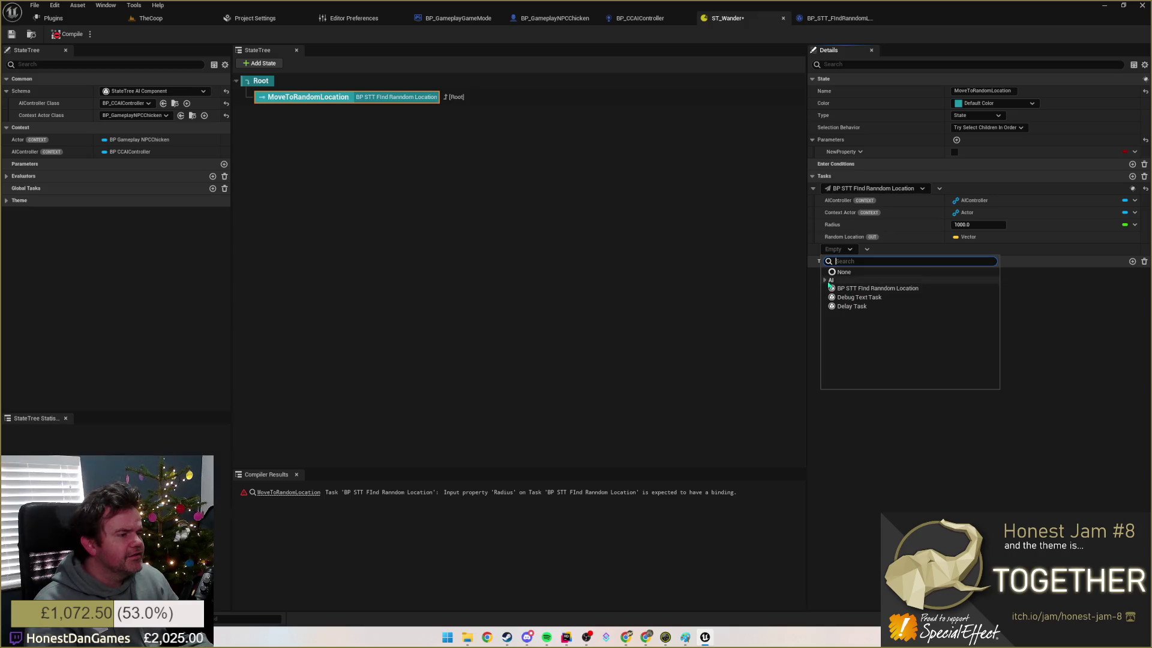
pyautogui.click(1085, 313)
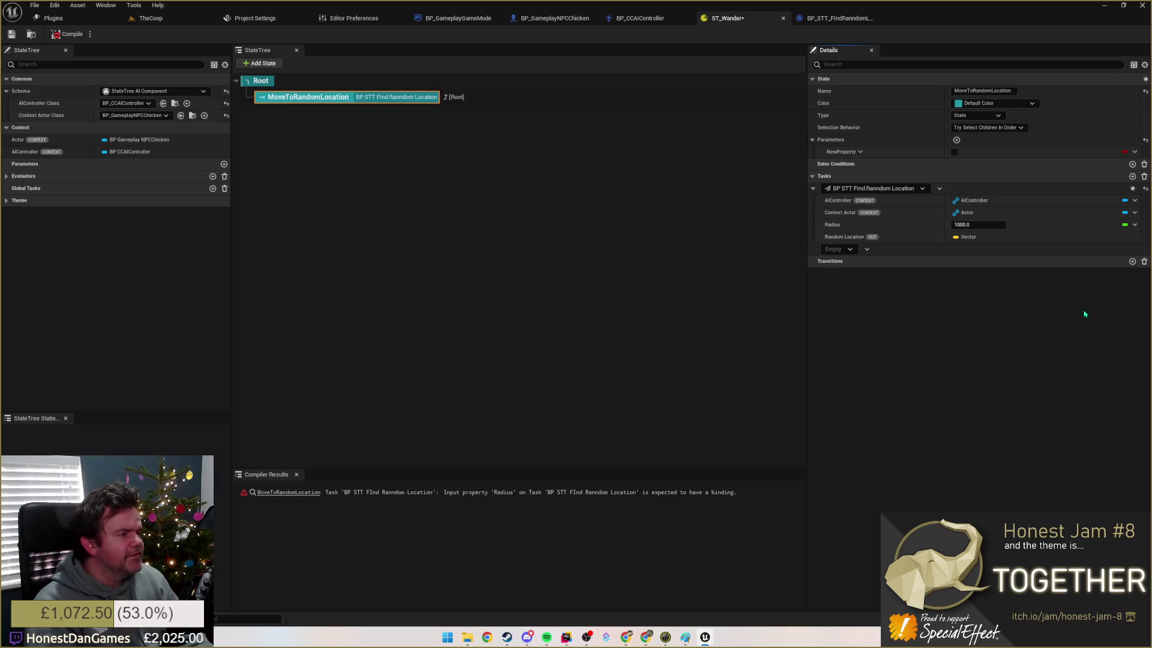
pyautogui.click(851, 248)
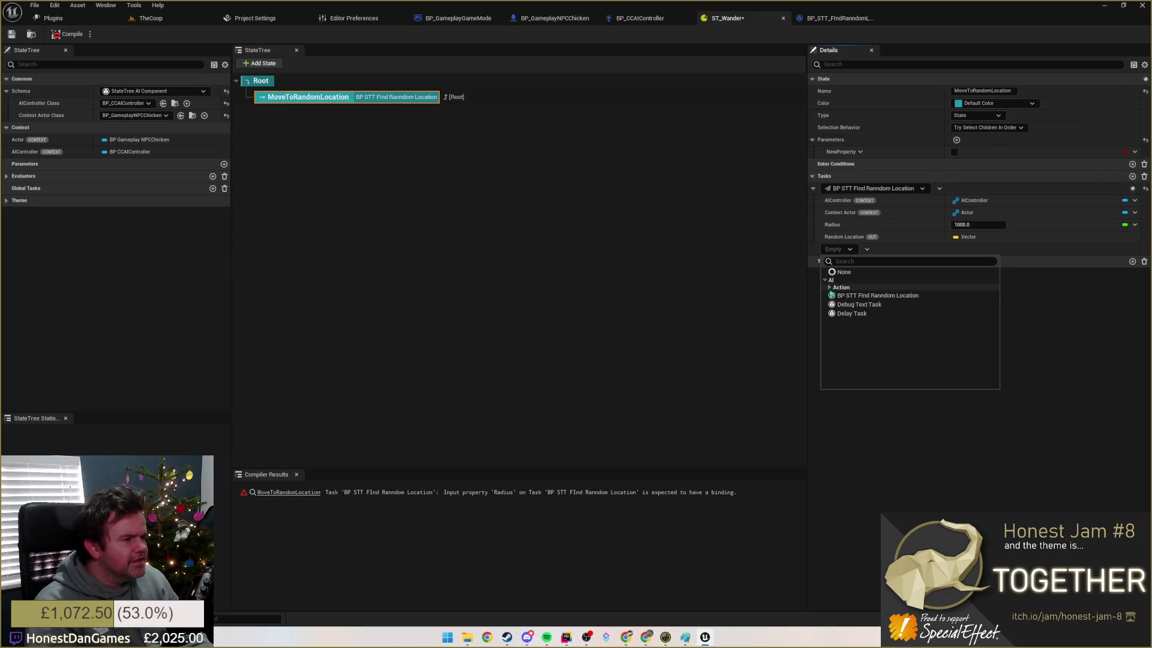
pyautogui.click(829, 288)
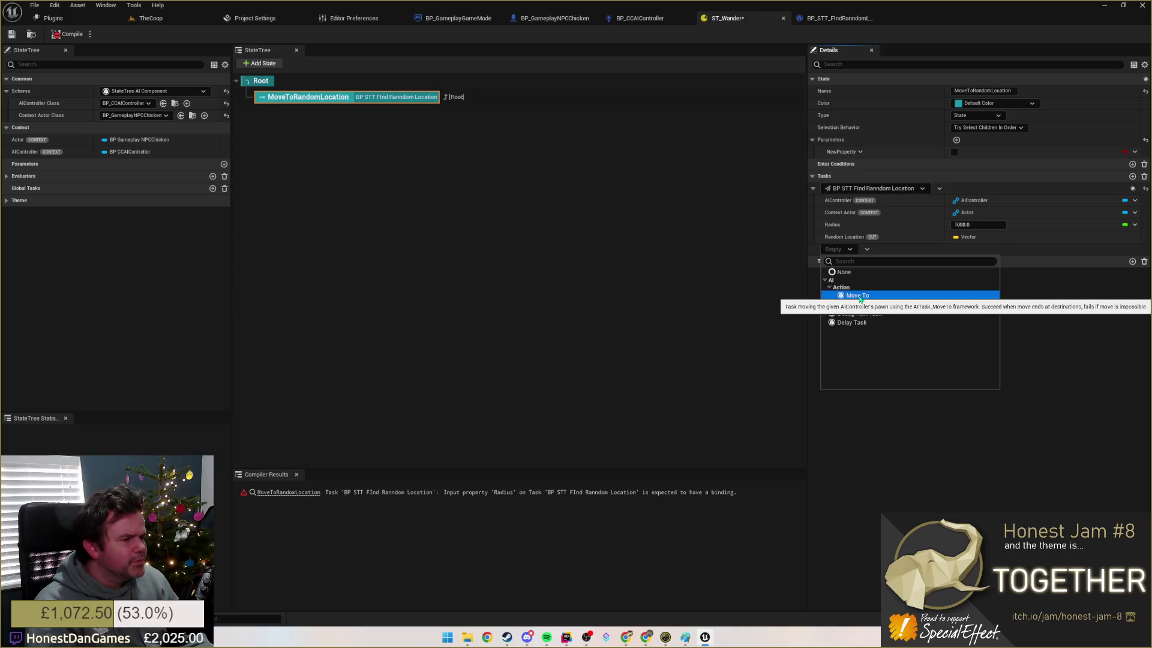
pyautogui.click(858, 295)
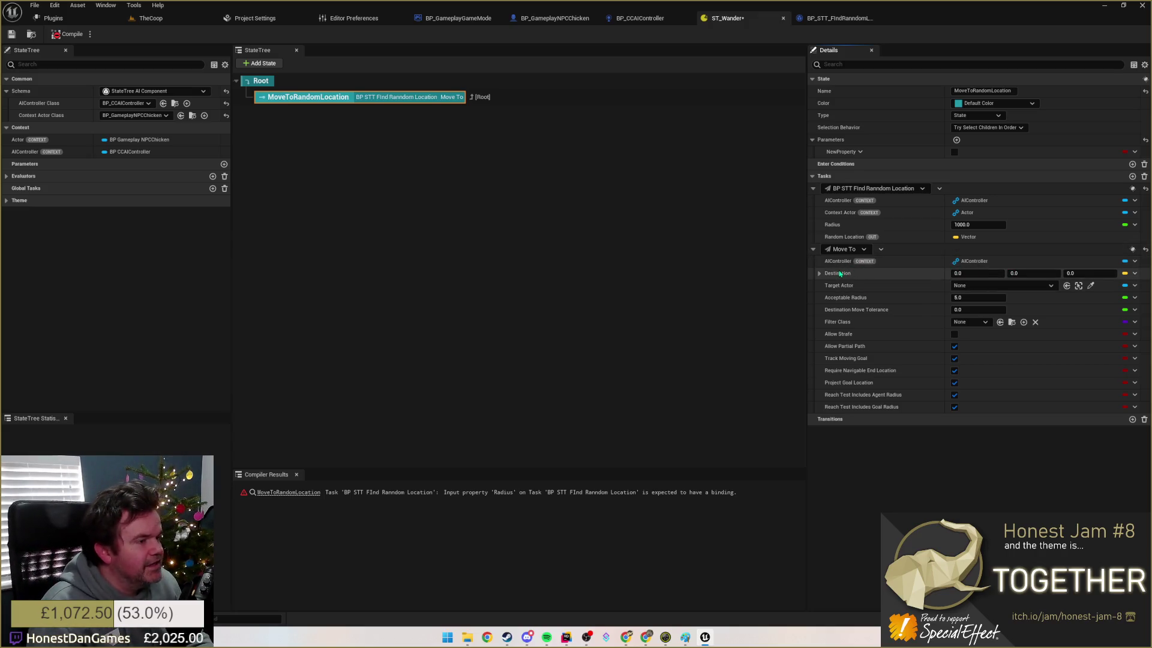
# Step: Bind Move To's Destination to BP STT Find Ranndom Location's Random Location output
pyautogui.click(1134, 273)
pyautogui.moveTo(1125, 304)
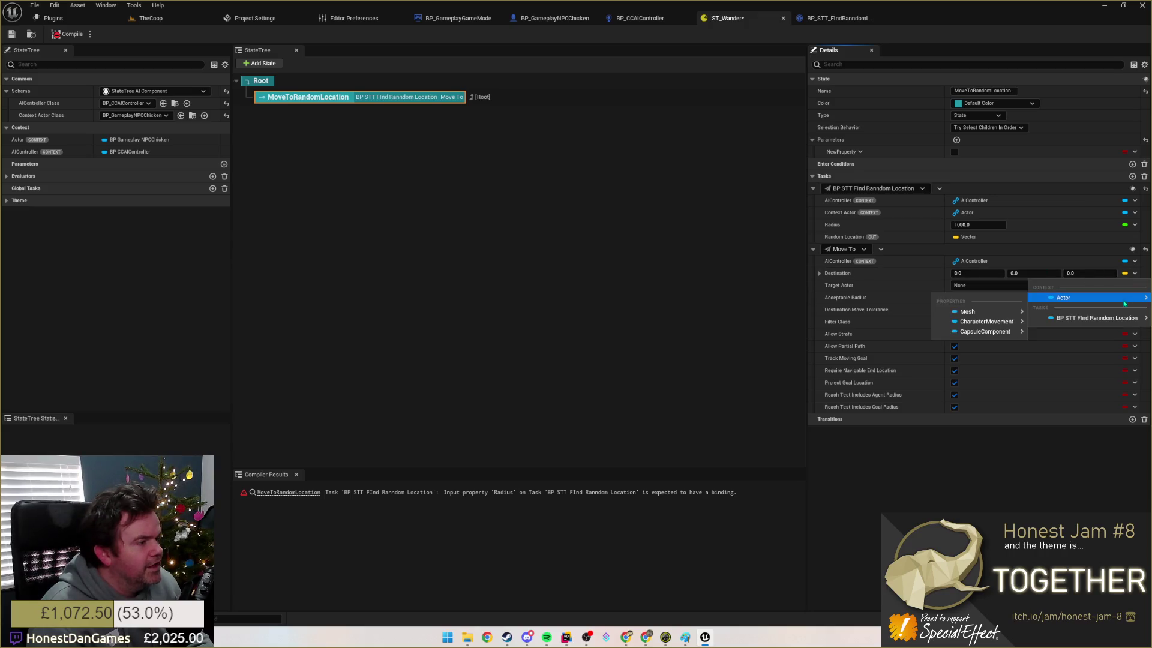
pyautogui.moveTo(1100, 318)
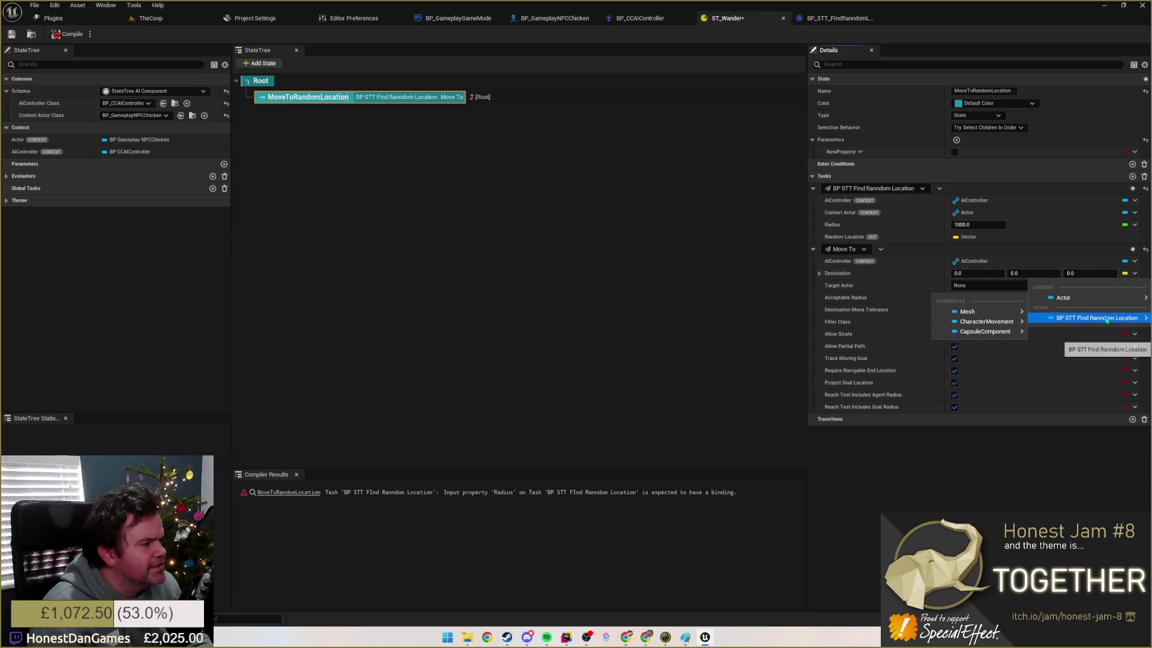
pyautogui.click(993, 344)
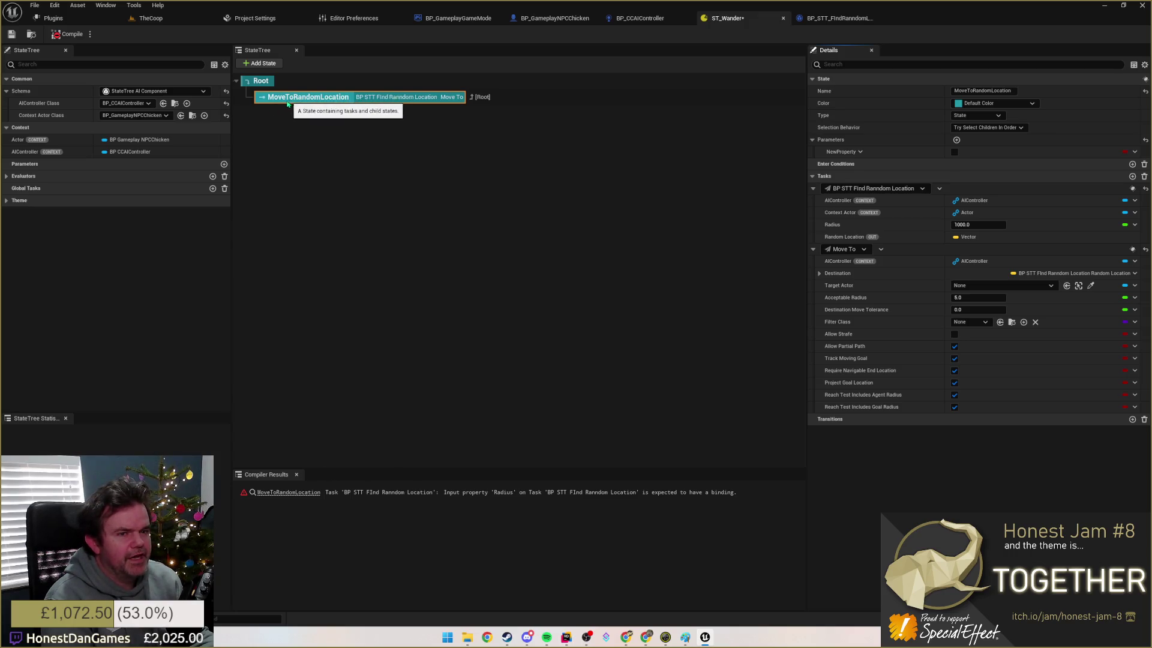
pyautogui.click(285, 105)
pyautogui.click(284, 99)
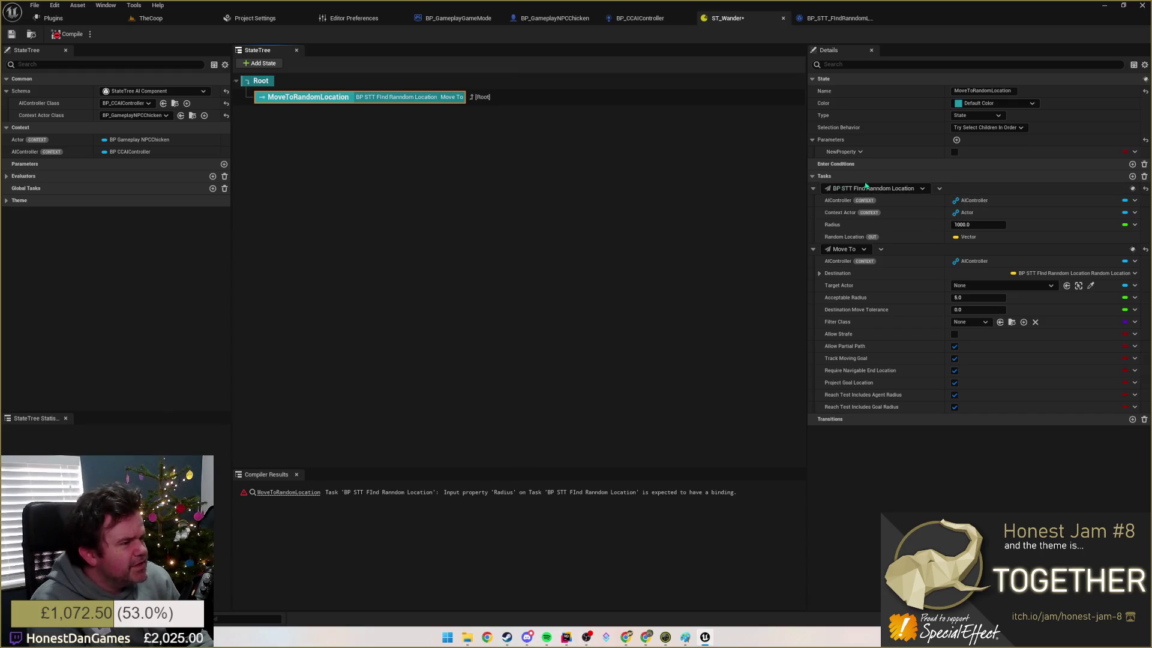
# Step: Add a Delay Task to the MoveToRandomLocation state
pyautogui.click(1132, 176)
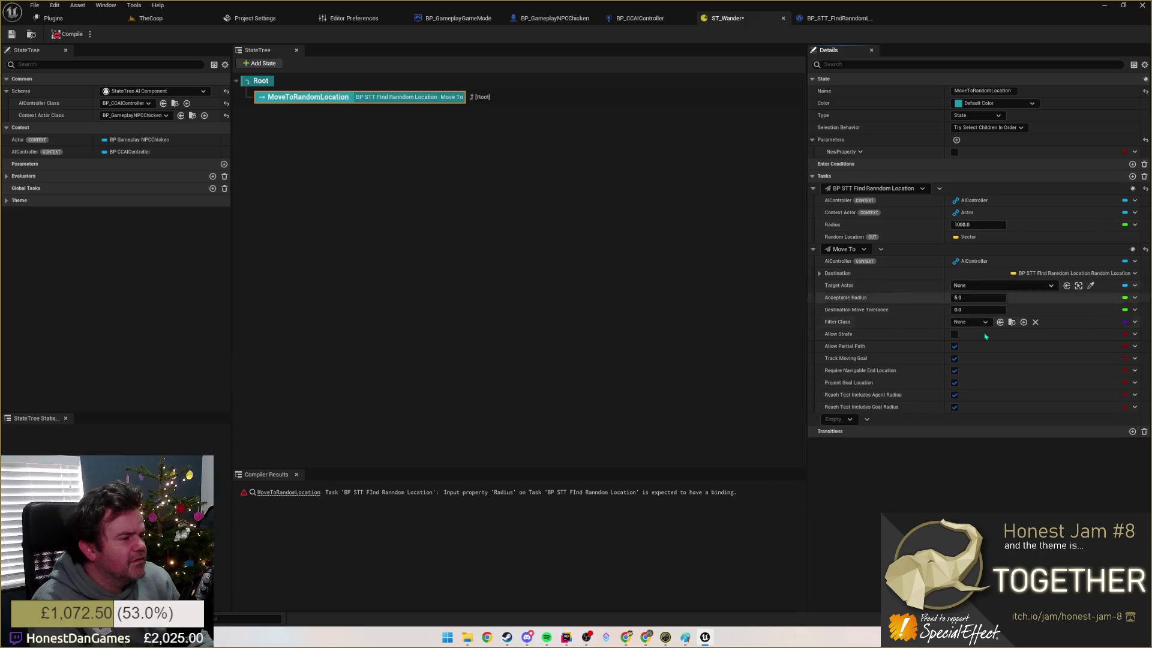
pyautogui.click(836, 418)
pyautogui.click(847, 494)
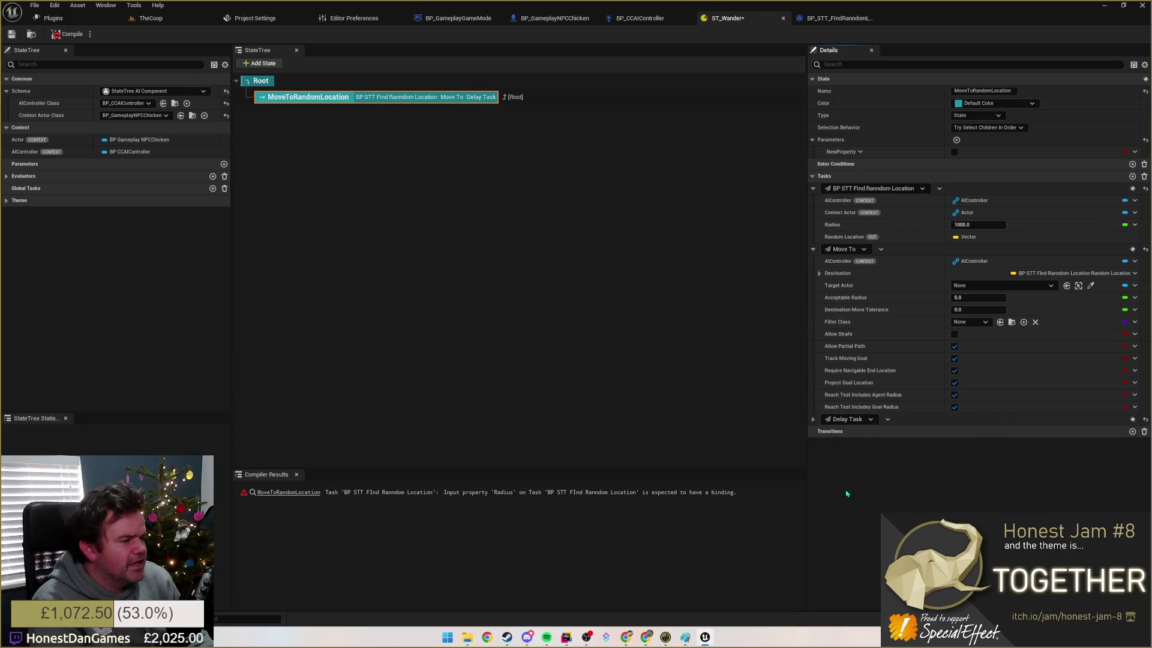
pyautogui.click(813, 418)
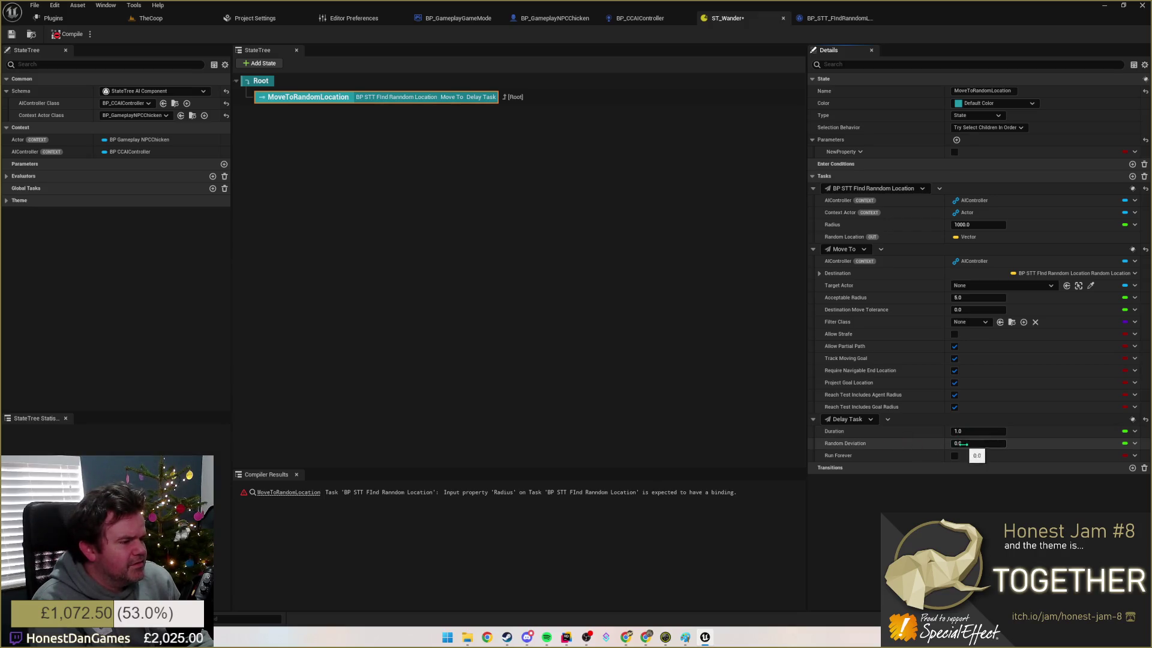
# Step: Set the Delay Task's Duration to 3.0 and Random Deviation to 2.0
pyautogui.click(959, 443)
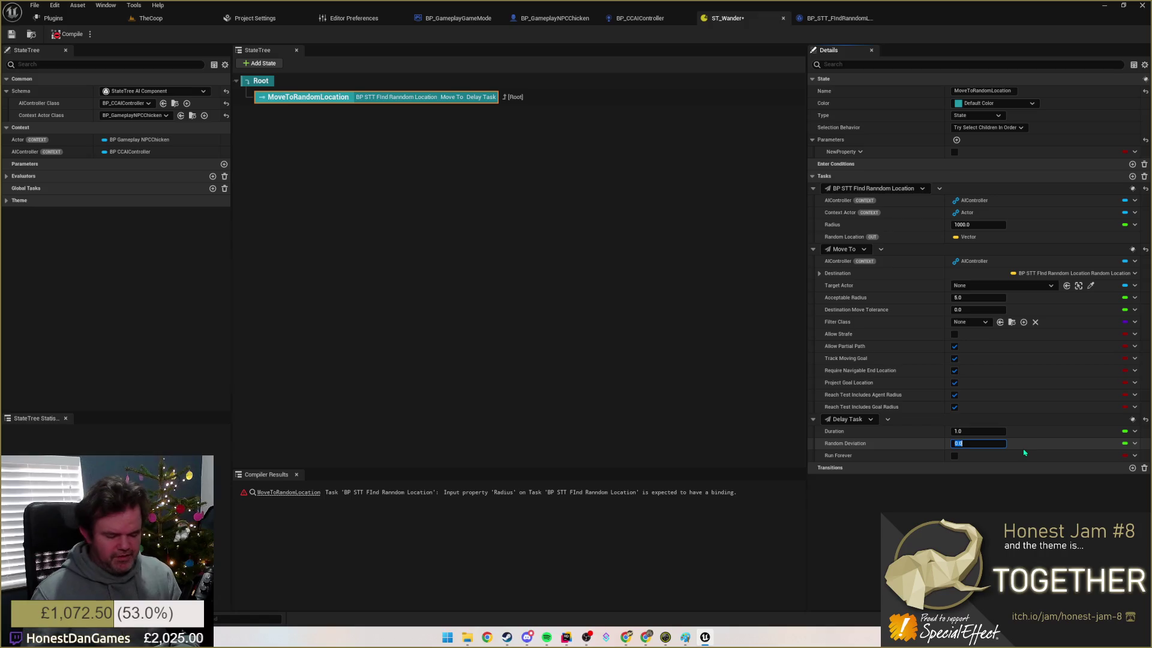
pyautogui.write('3')
pyautogui.press('Return')
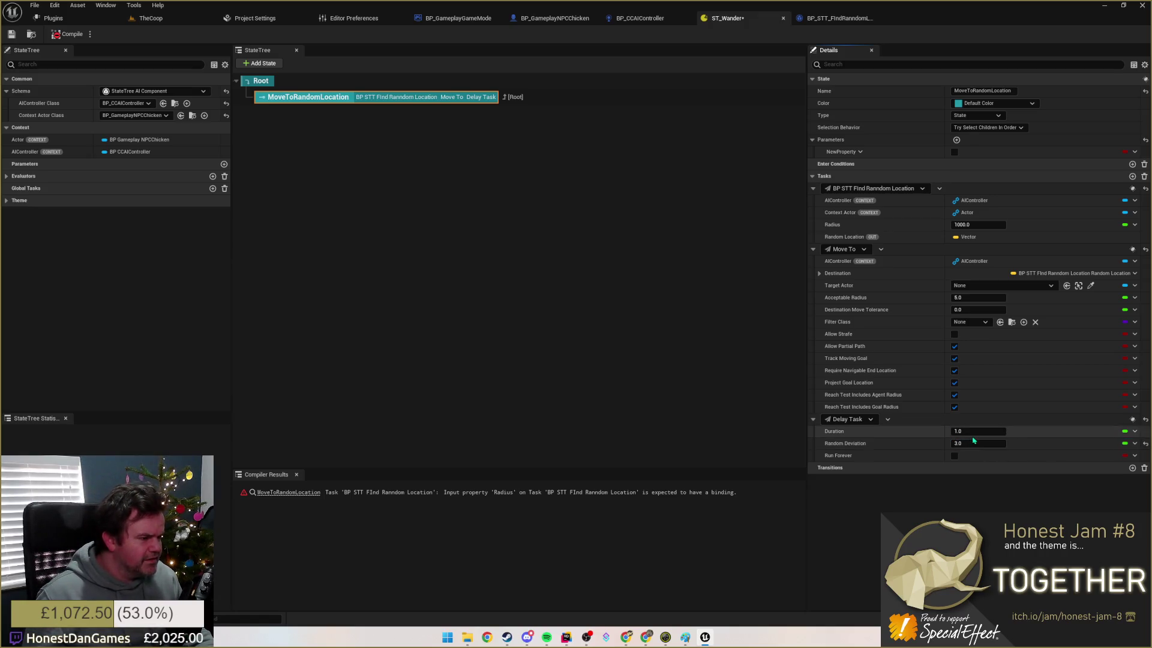
pyautogui.click(972, 431)
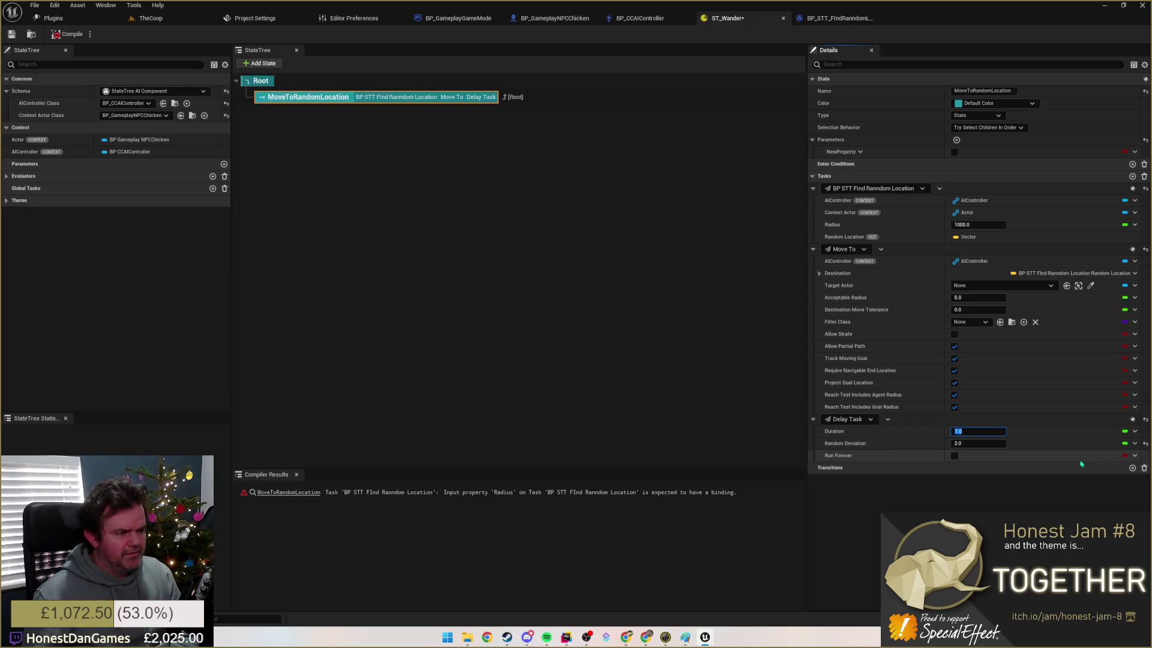
pyautogui.write('4')
pyautogui.press('Return')
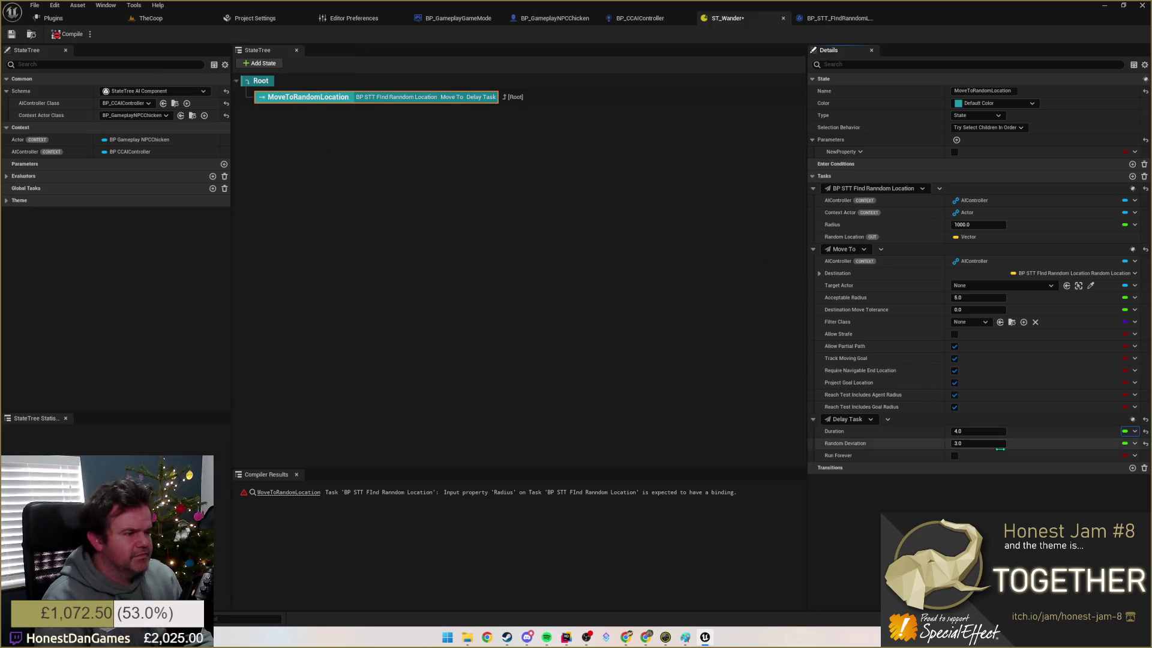
pyautogui.click(972, 431)
pyautogui.write('3')
pyautogui.press('Tab')
pyautogui.write('2')
pyautogui.press('Return')
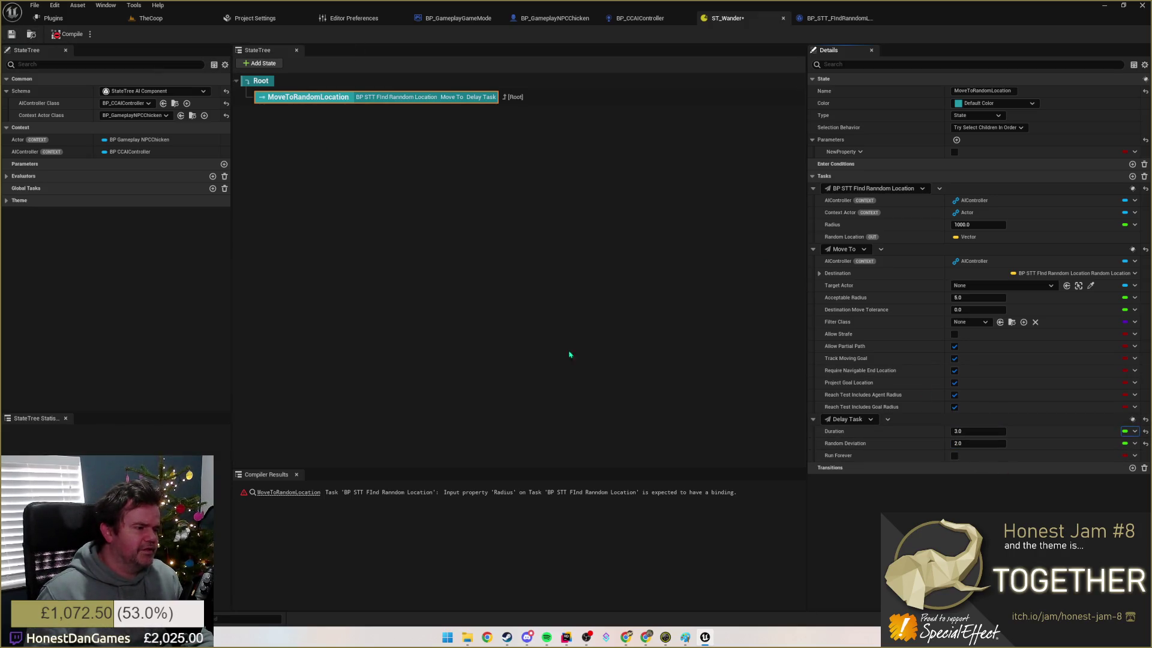
# Step: Compile and save ST_Wander, then inspect the Root state
pyautogui.click(67, 34)
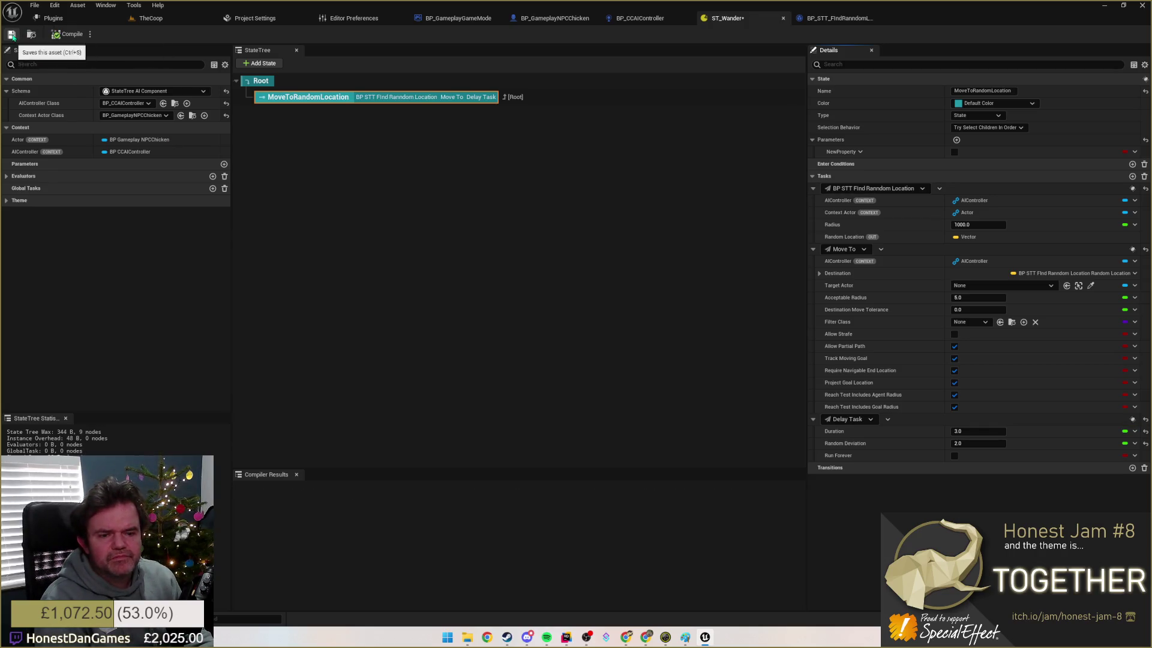
pyautogui.click(11, 34)
pyautogui.click(260, 81)
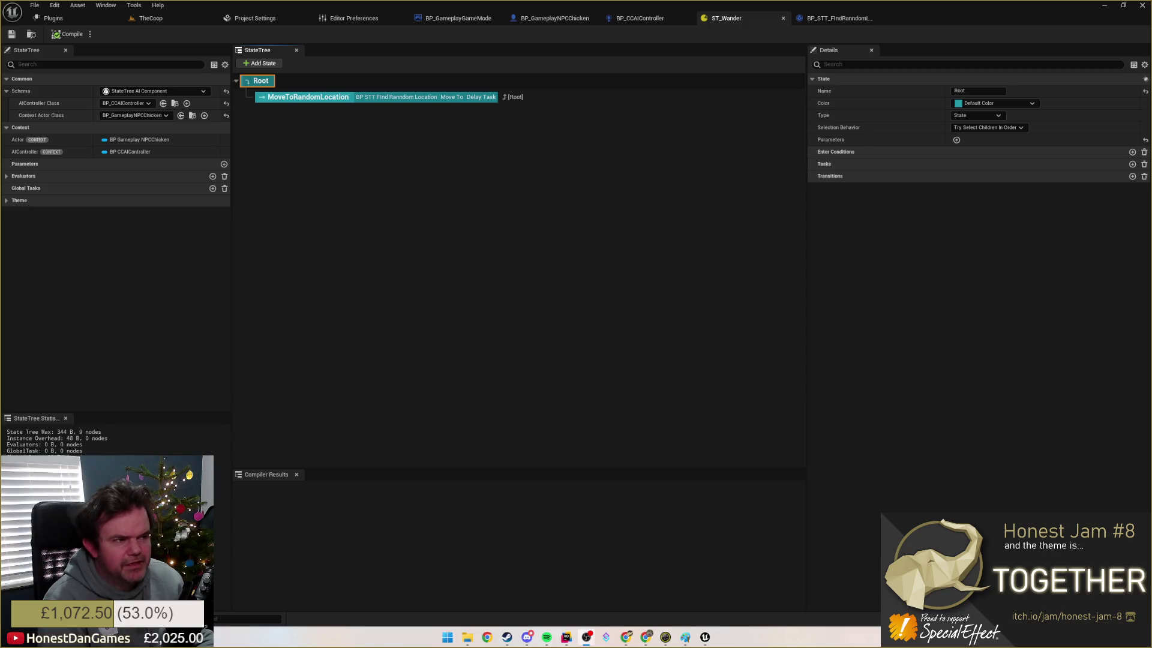
pyautogui.click(322, 101)
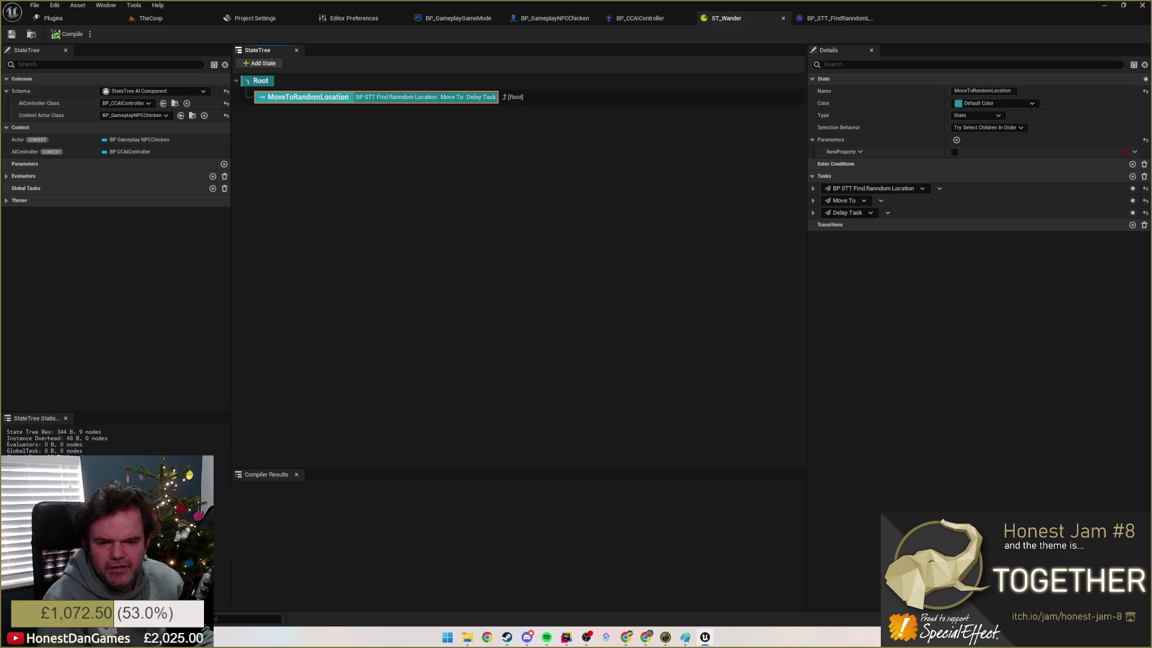
pyautogui.hotkey('alt', 'Tab')
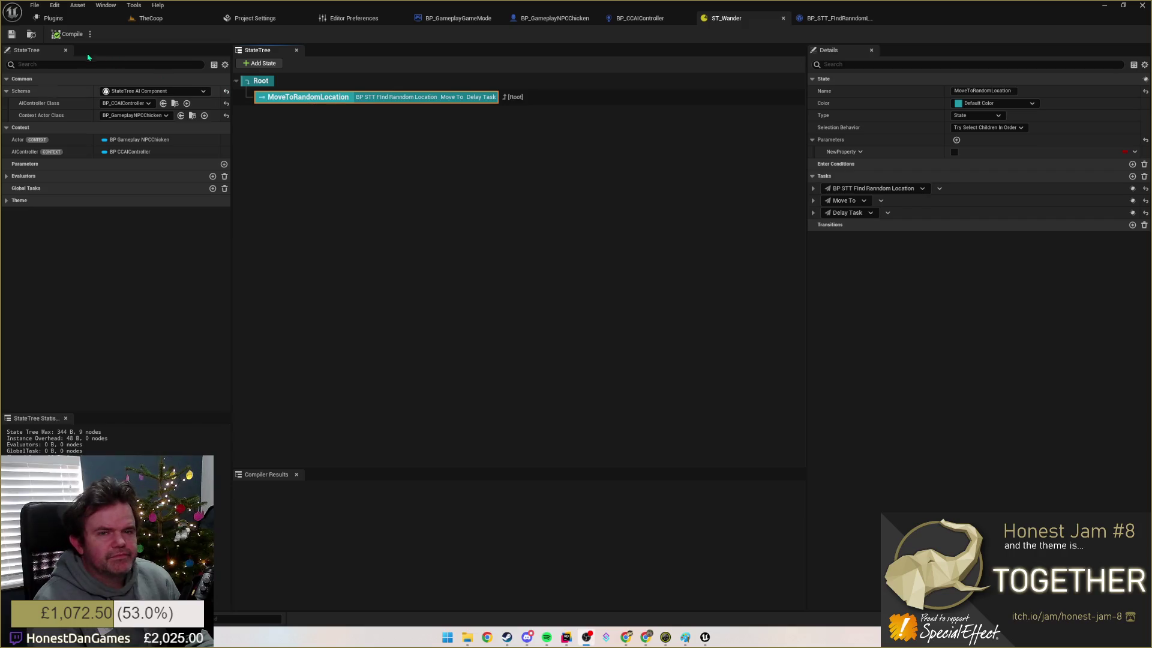
pyautogui.click(68, 35)
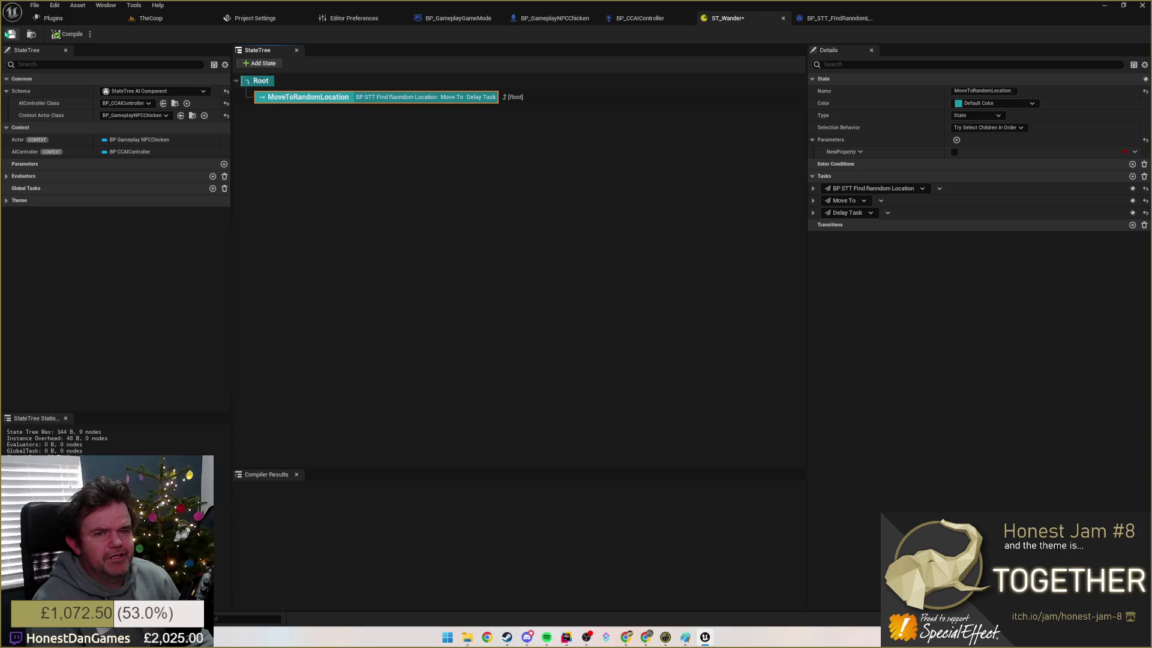
# Step: Play TheCoop in the editor to watch the chickens, stop, and select NavMeshBoundsVolume
pyautogui.click(57, 18)
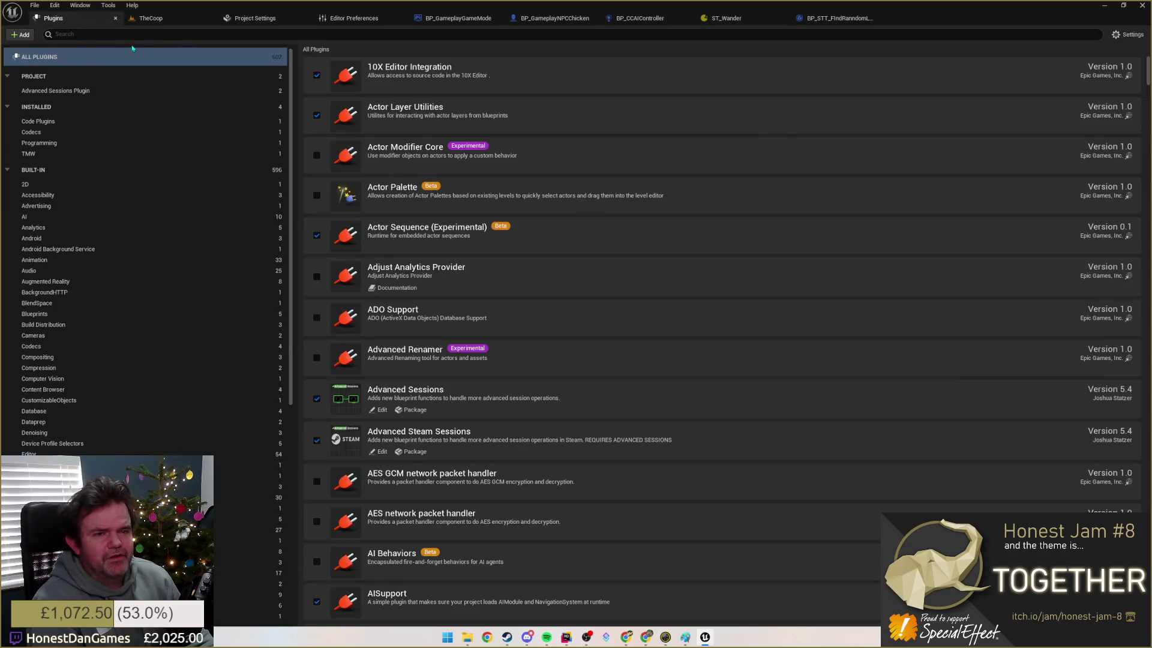
pyautogui.click(142, 21)
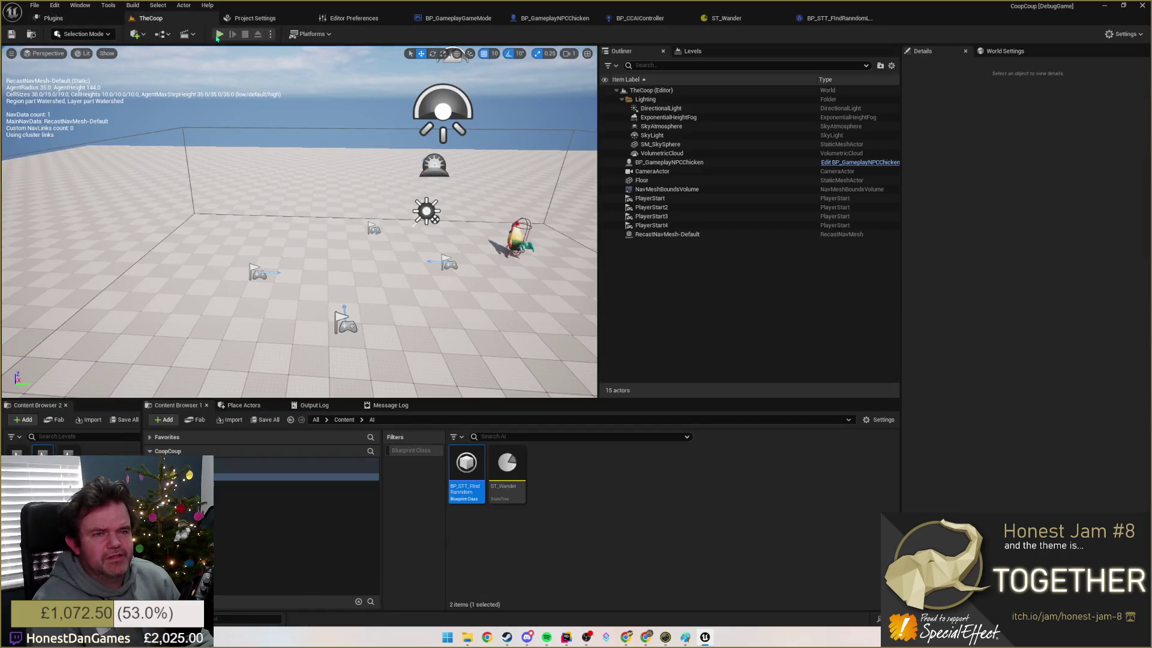
pyautogui.click(219, 34)
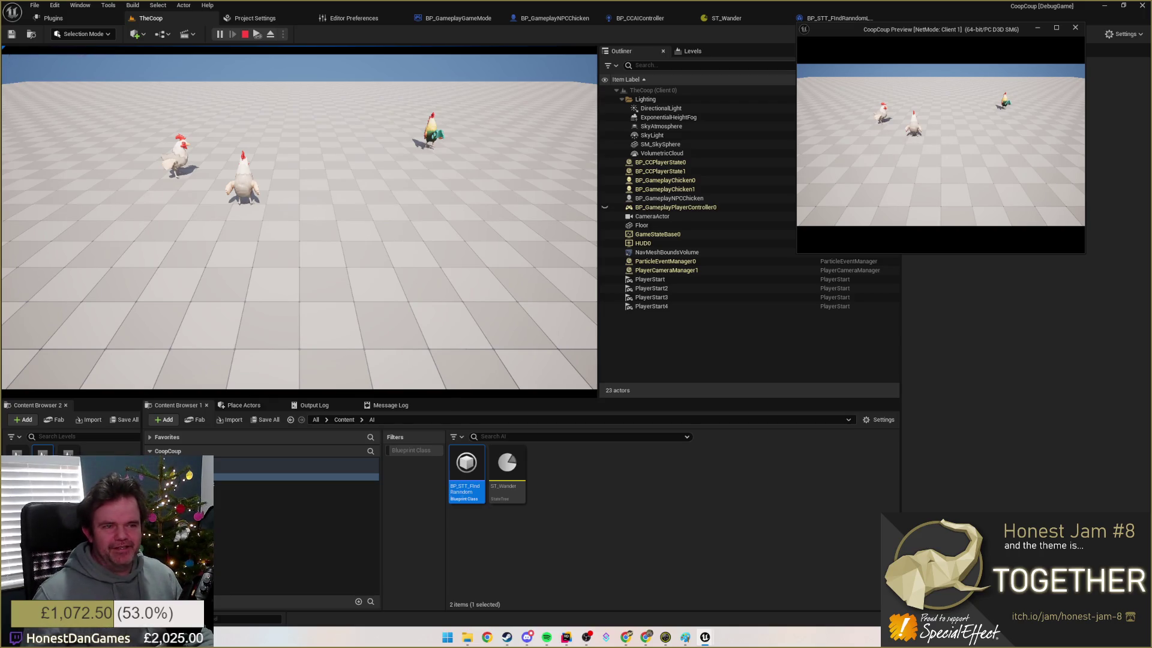
pyautogui.press('Escape')
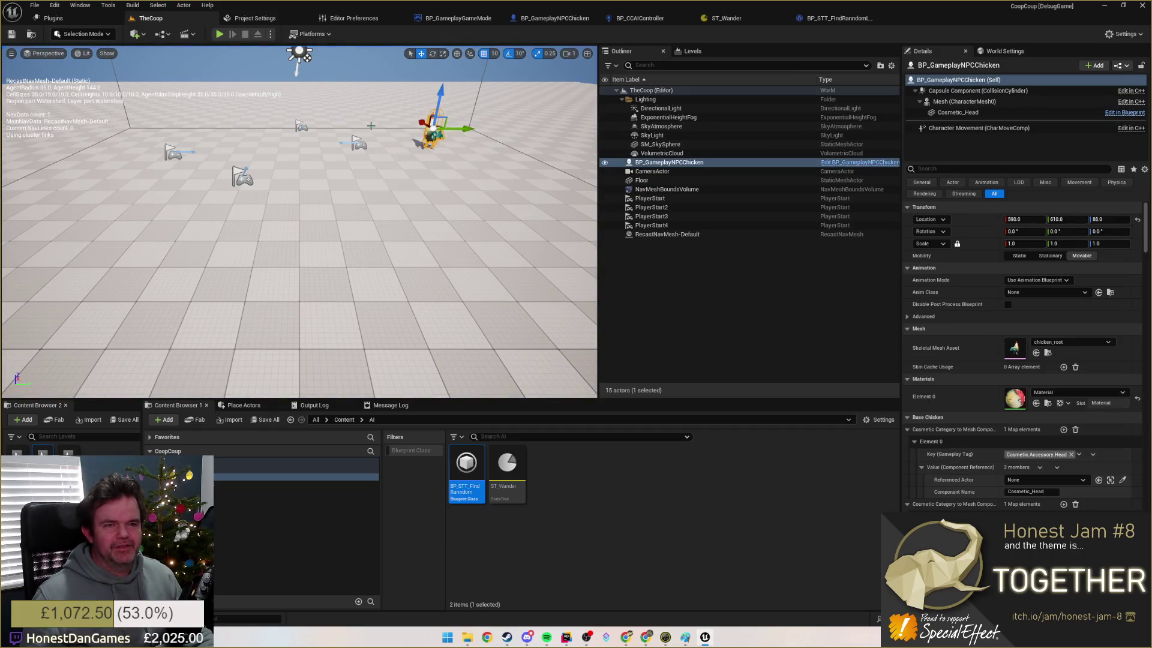
pyautogui.click(675, 188)
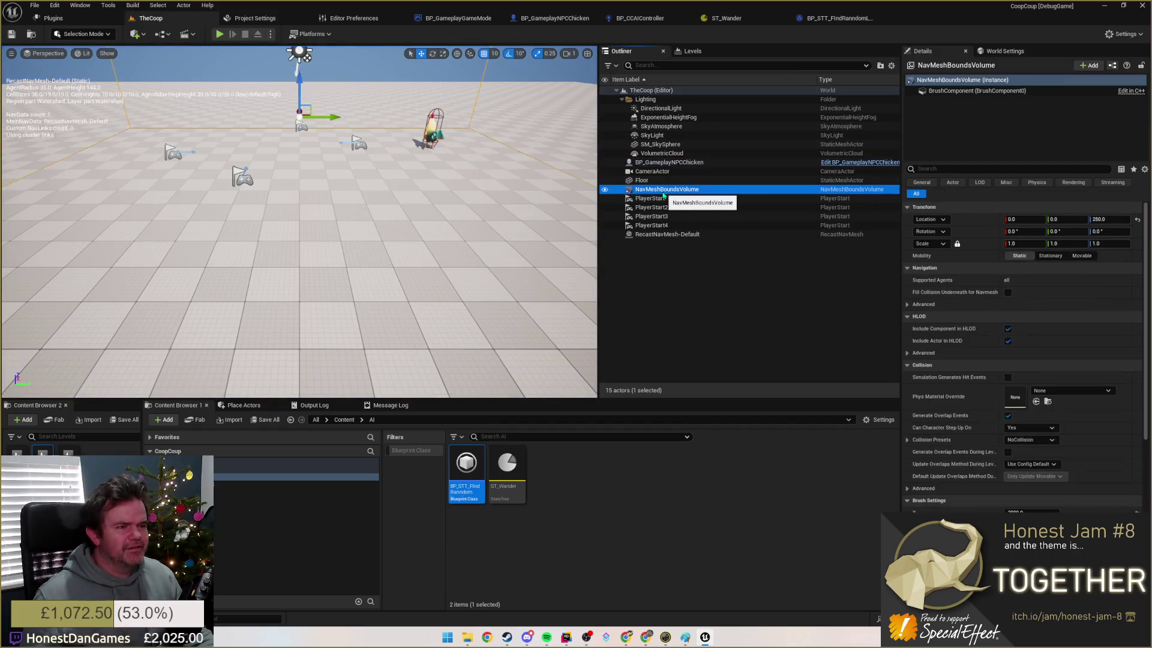
pyautogui.click(839, 18)
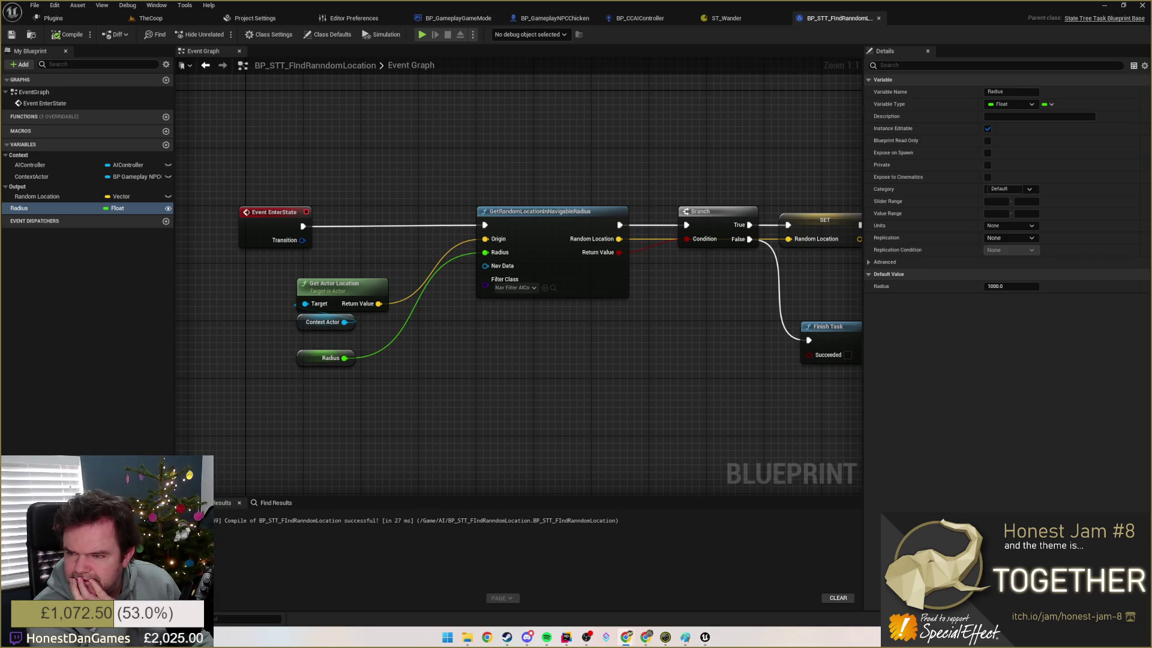
# Step: Set BP_CCAIController's StateTreeAI State Tree to ST_Wander and compile the controller
pyautogui.click(652, 20)
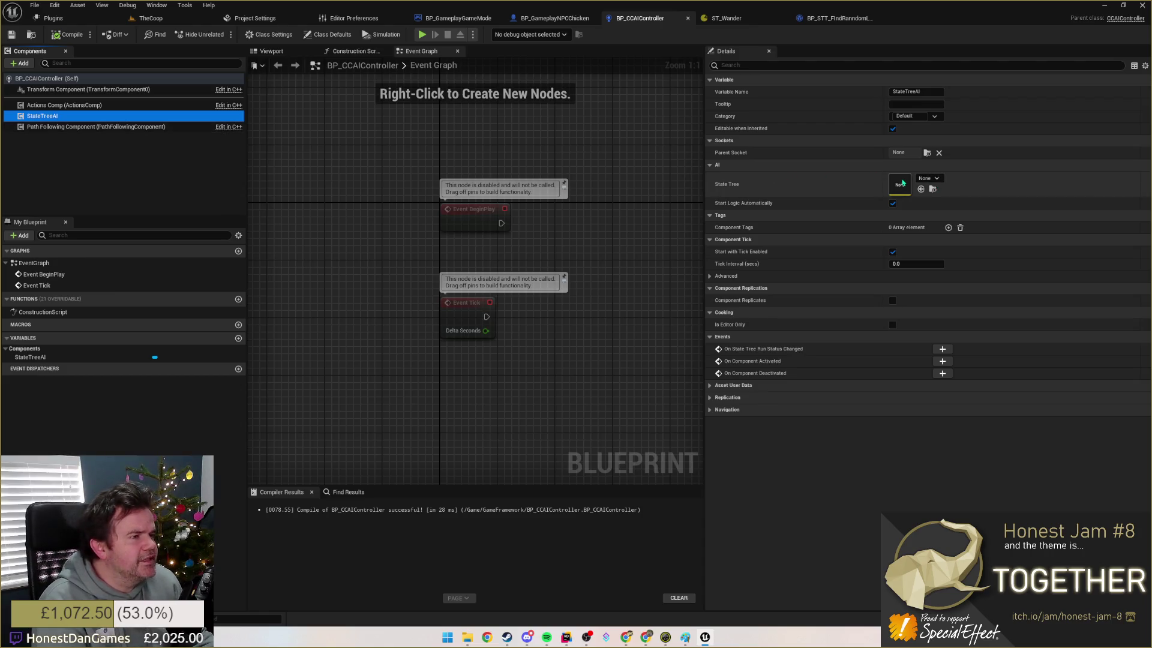
pyautogui.click(928, 180)
pyautogui.click(959, 259)
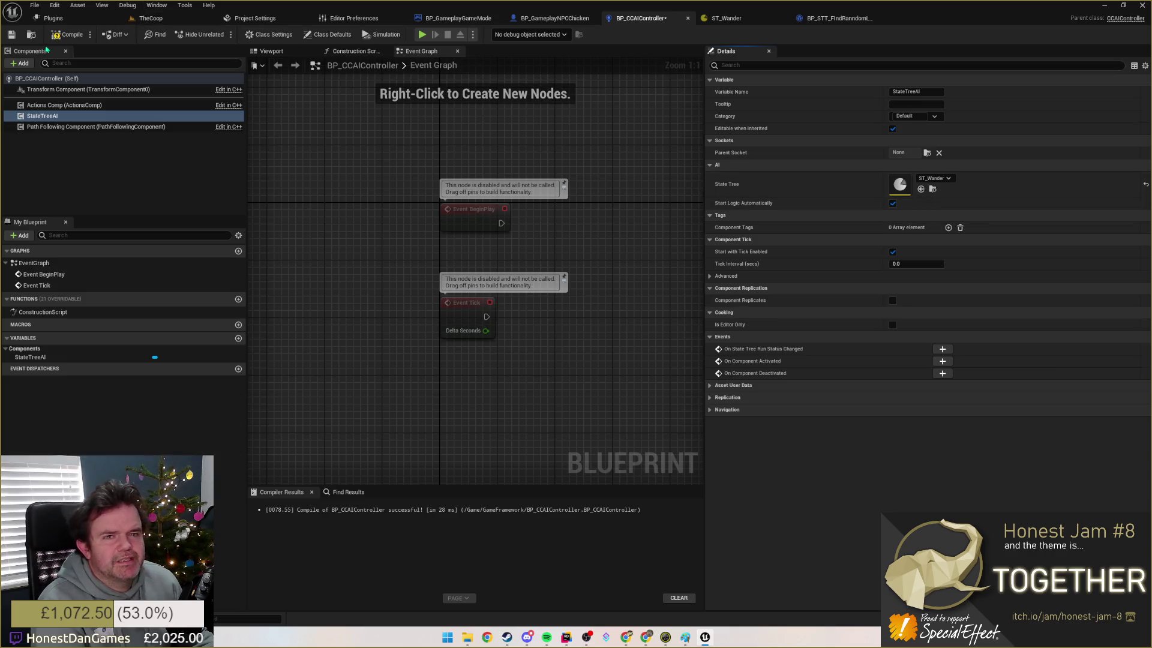
pyautogui.click(65, 35)
pyautogui.click(148, 18)
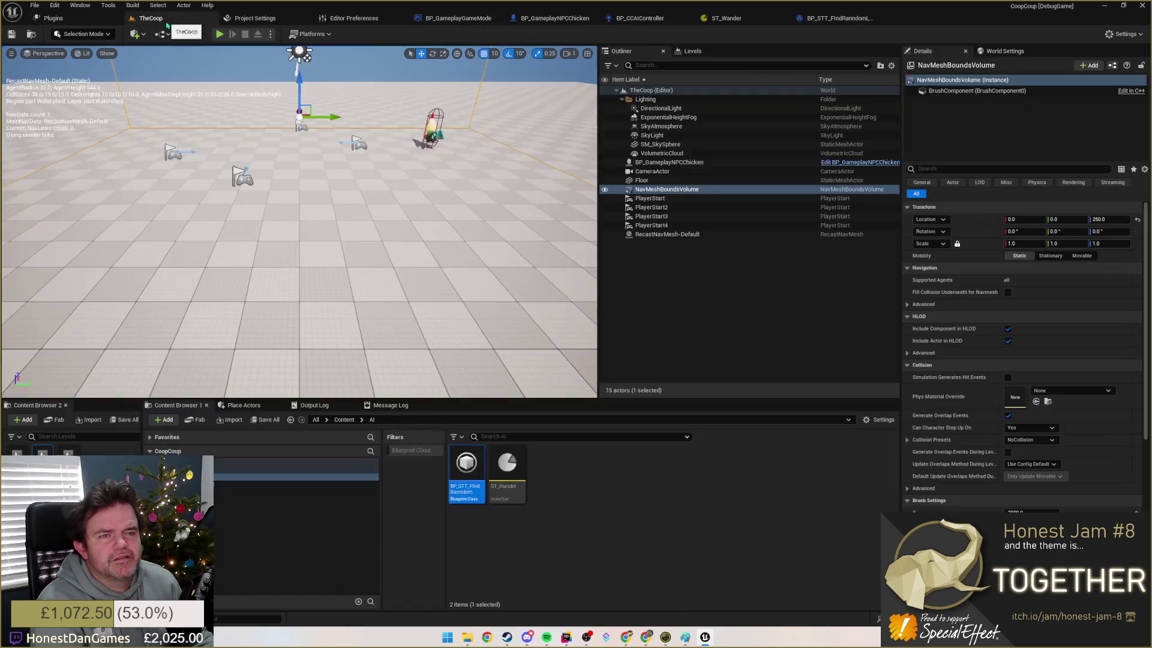
pyautogui.click(218, 36)
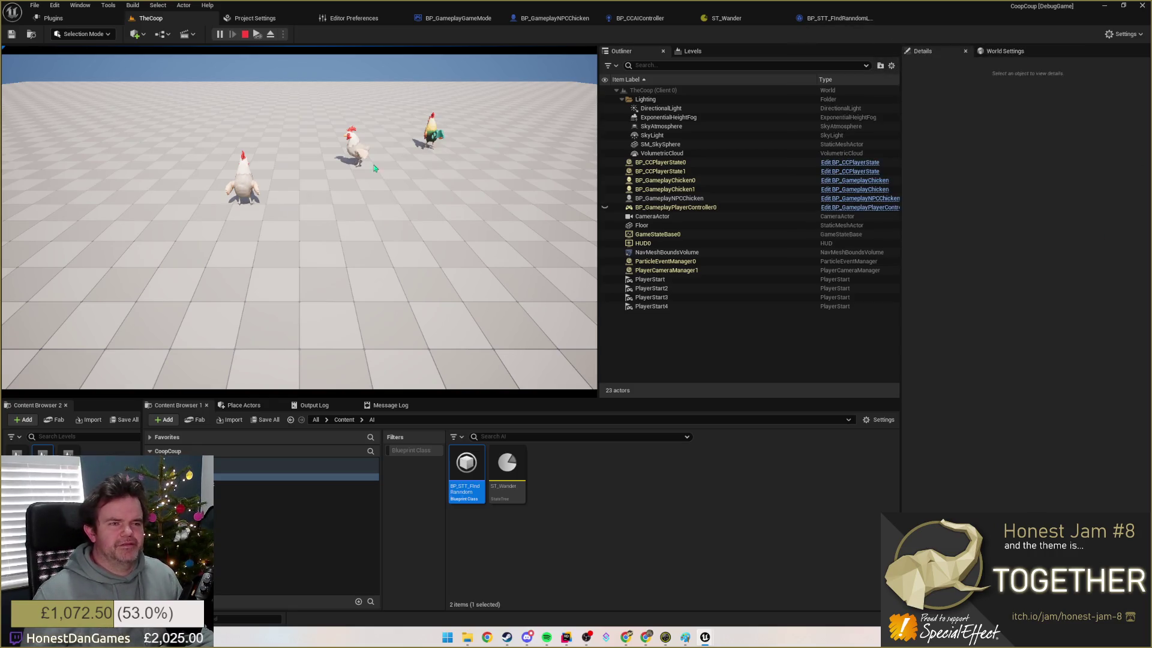
pyautogui.click(246, 35)
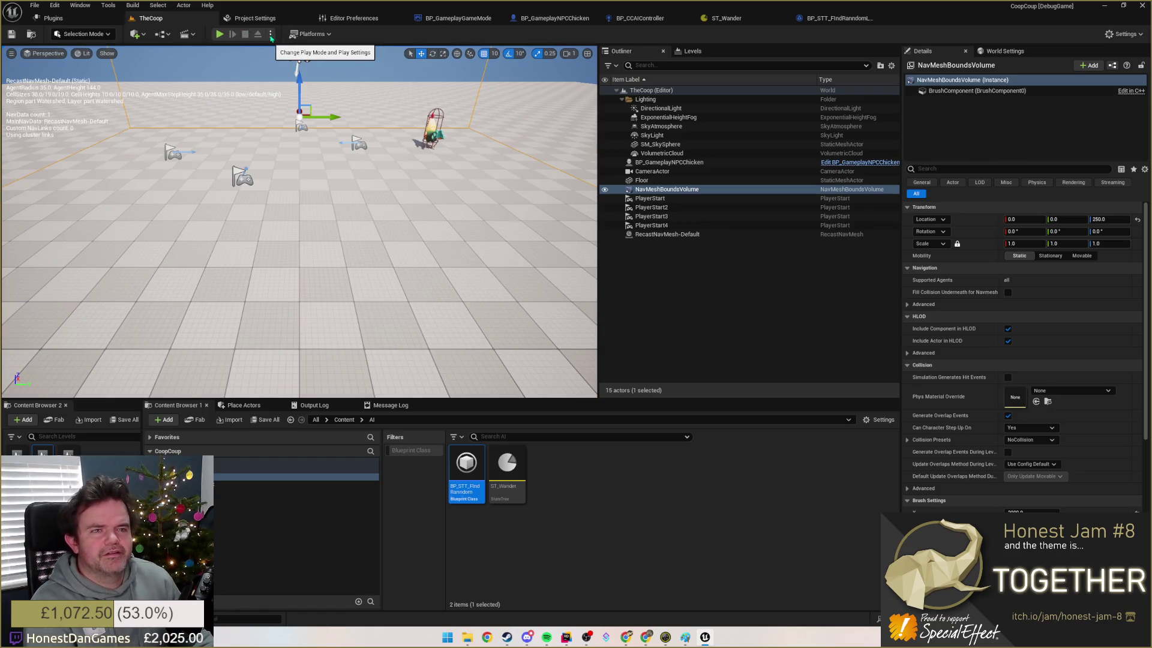
pyautogui.click(271, 35)
pyautogui.click(360, 220)
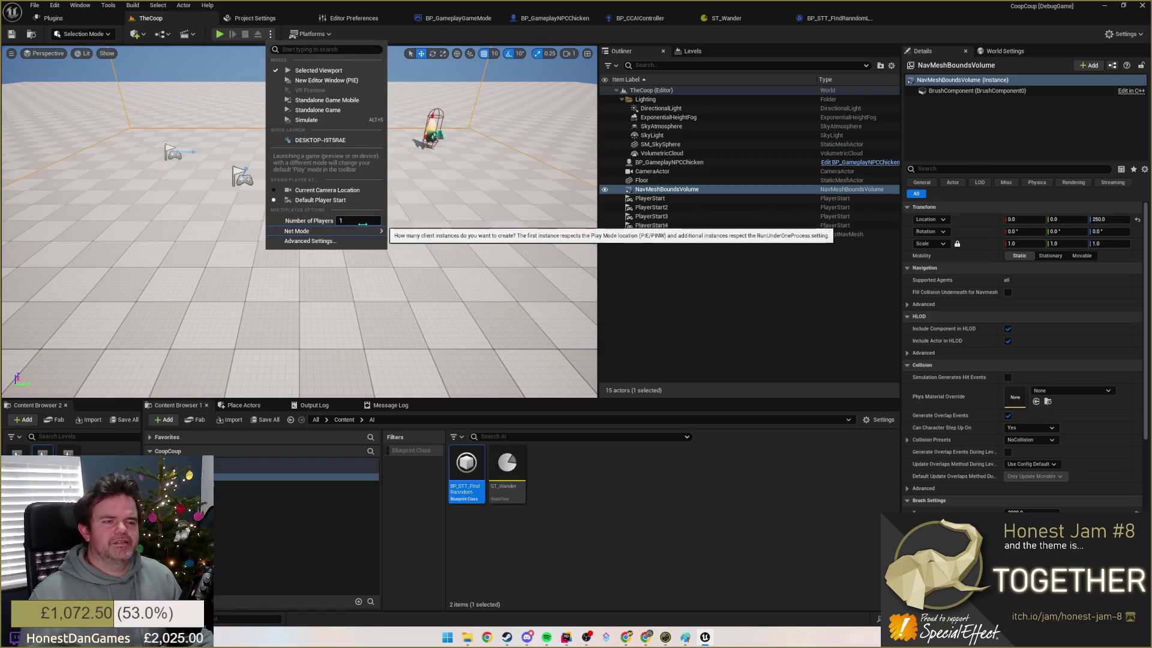
pyautogui.click(500, 190)
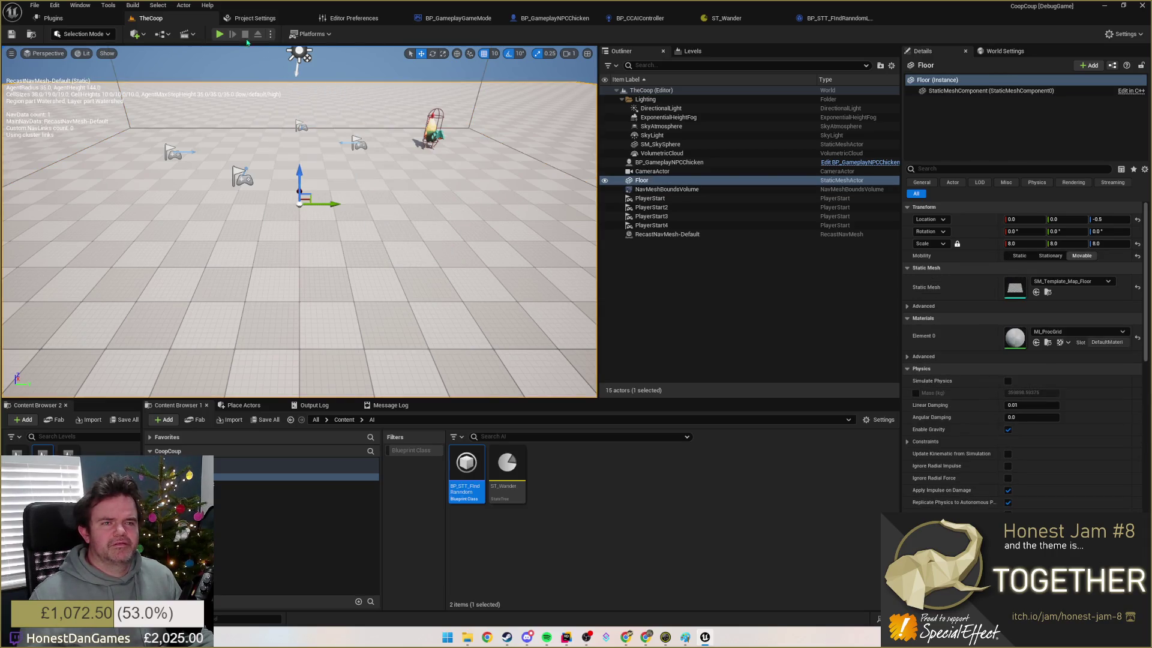
pyautogui.click(220, 34)
pyautogui.write('st')
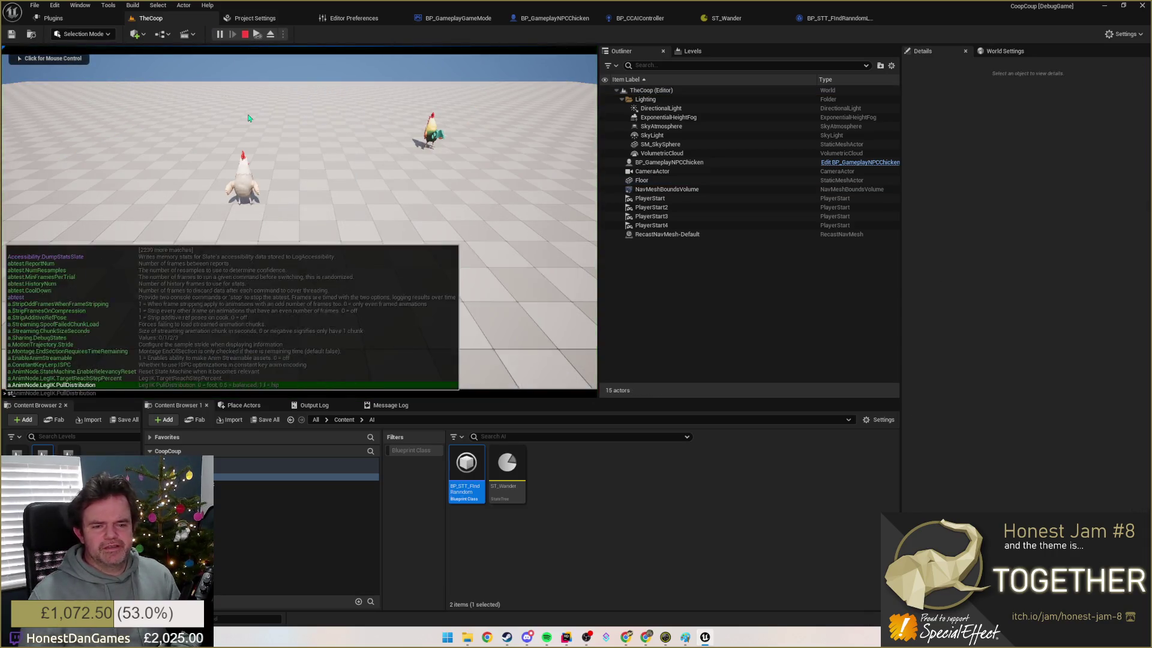
pyautogui.write('at s')
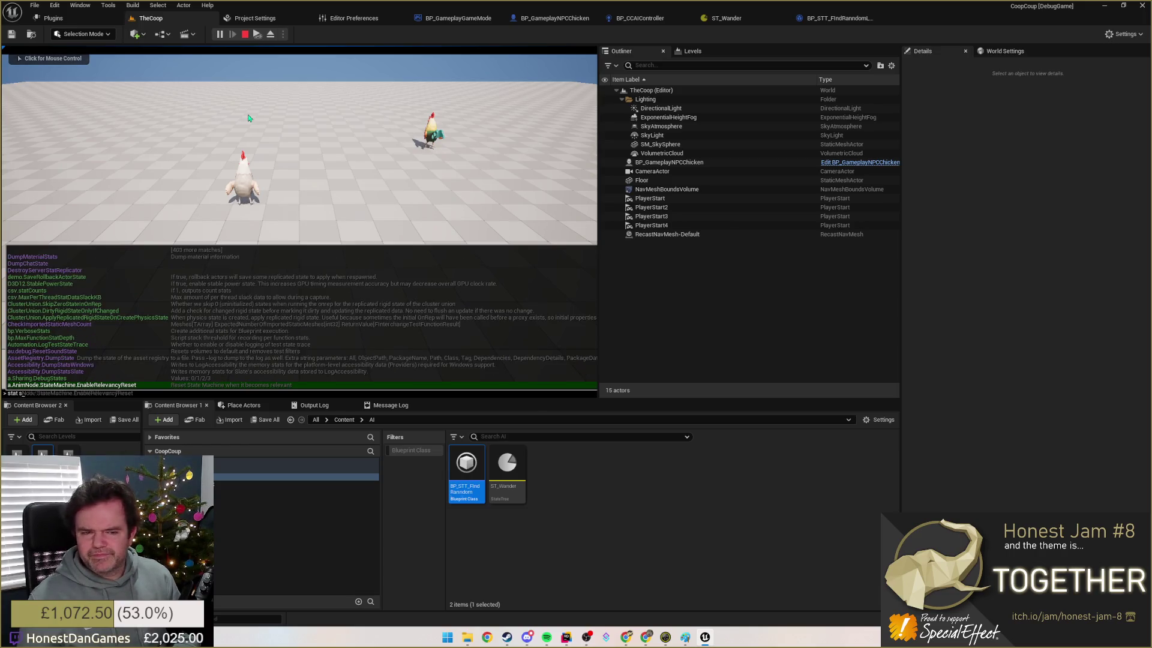
pyautogui.write('tatetree')
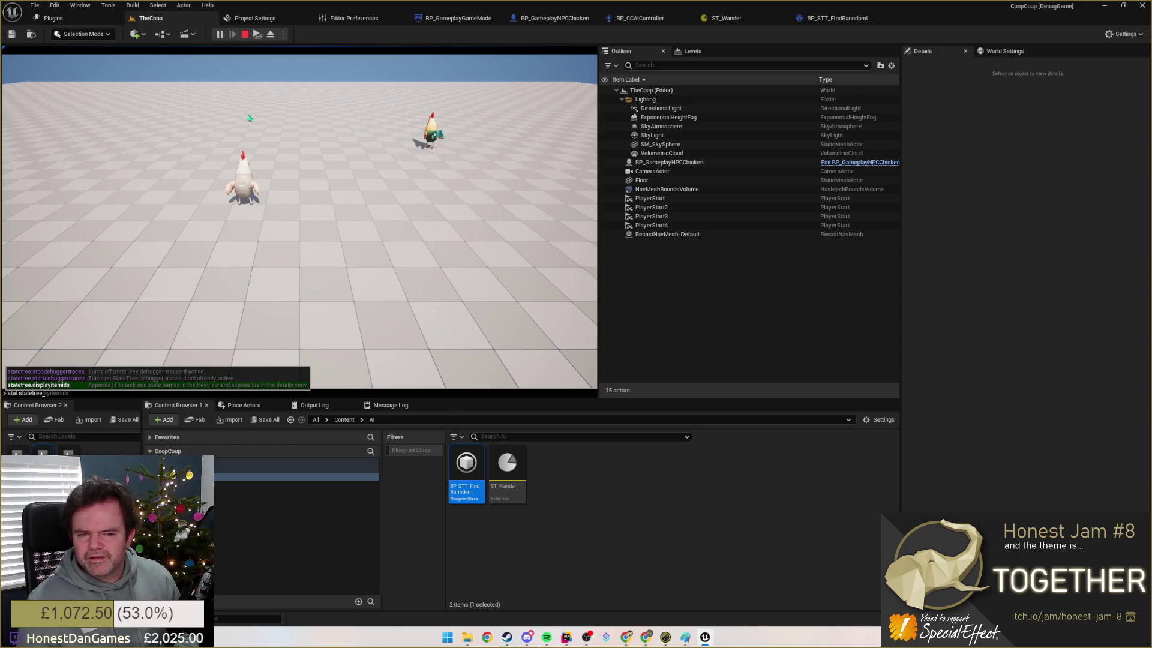
pyautogui.press('Up')
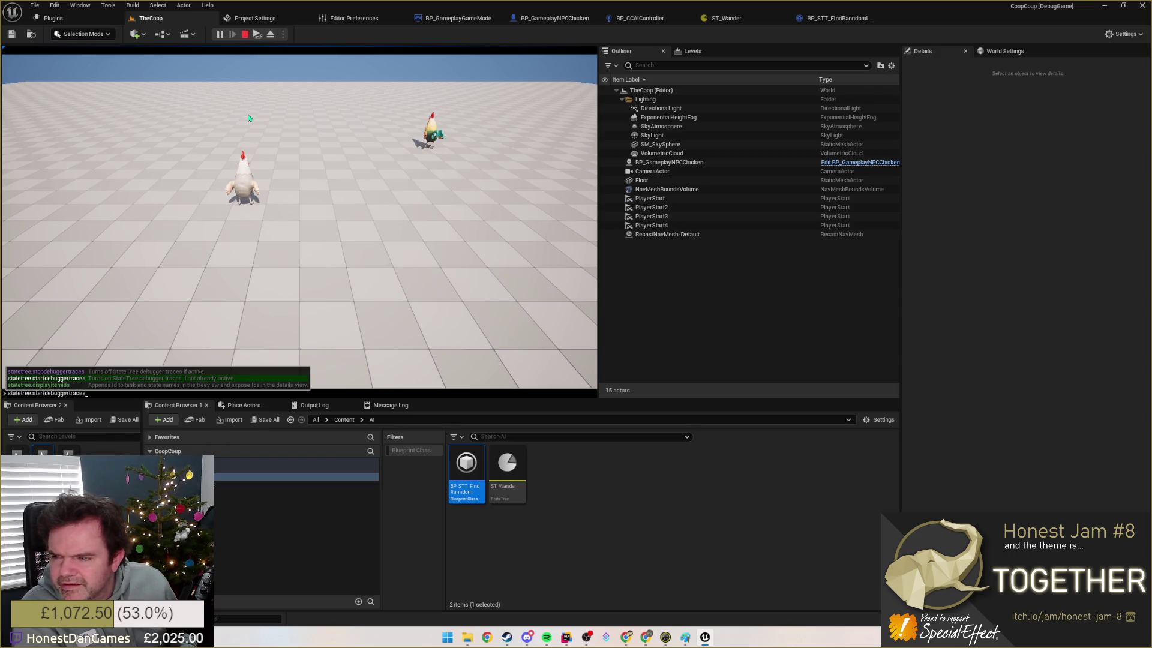
pyautogui.press('Down')
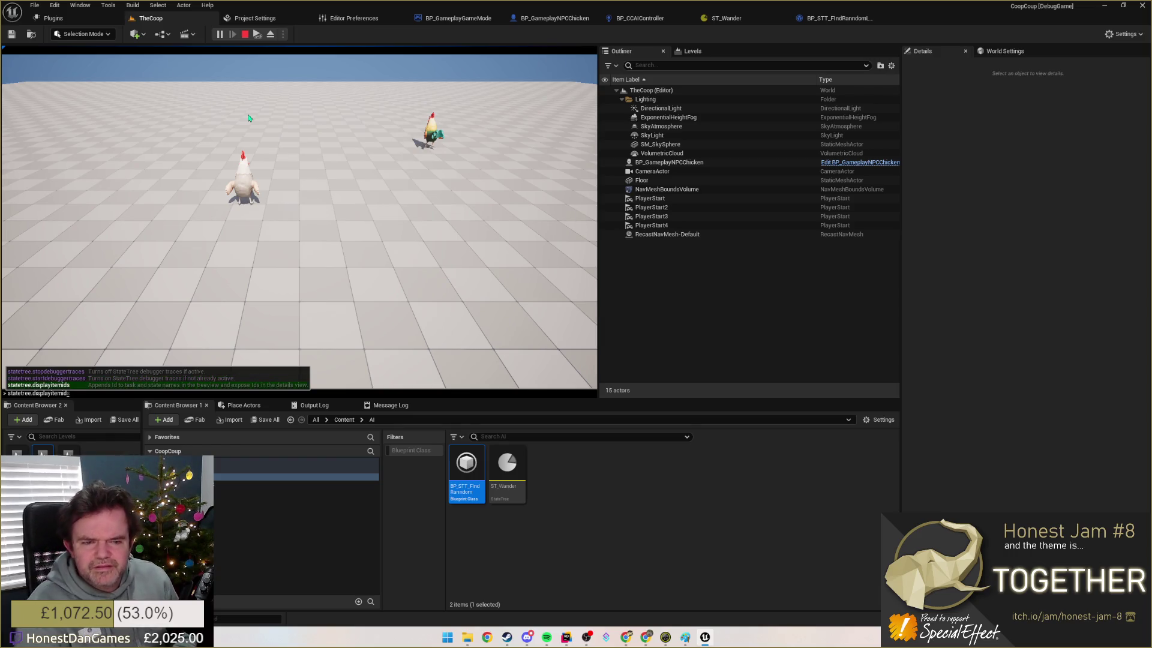
pyautogui.press('BackSpace')
pyautogui.press('BackSpace')
pyautogui.press('BackSpace')
pyautogui.press('BackSpace')
pyautogui.press('BackSpace')
pyautogui.press('BackSpace')
pyautogui.write('state t')
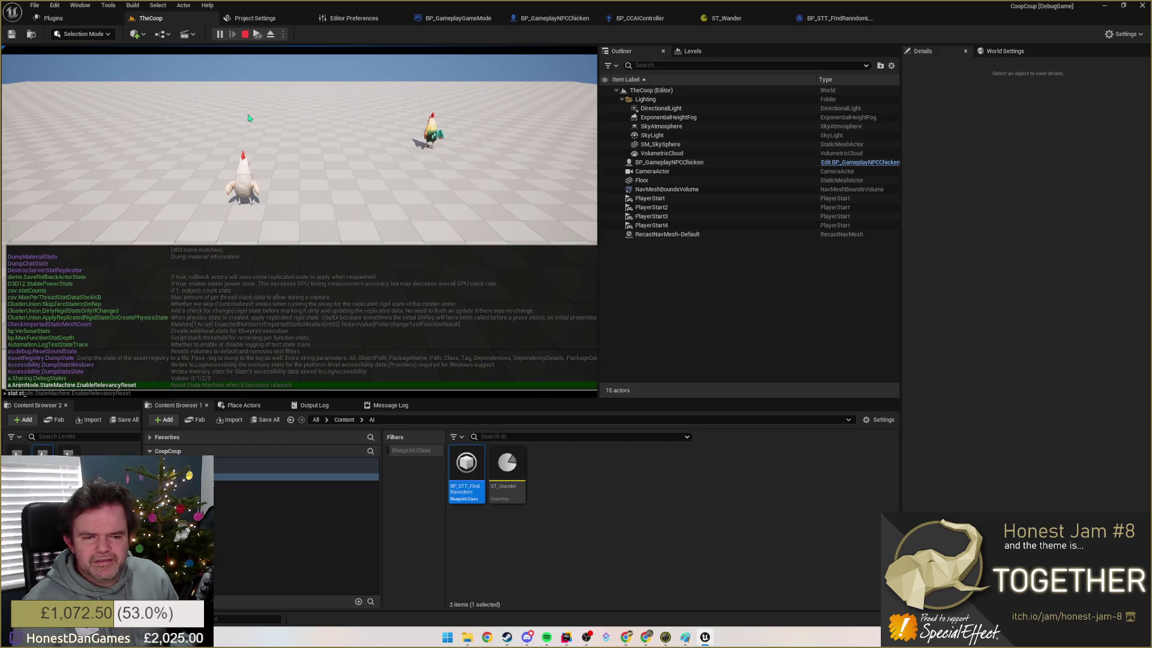
pyautogui.write('ree')
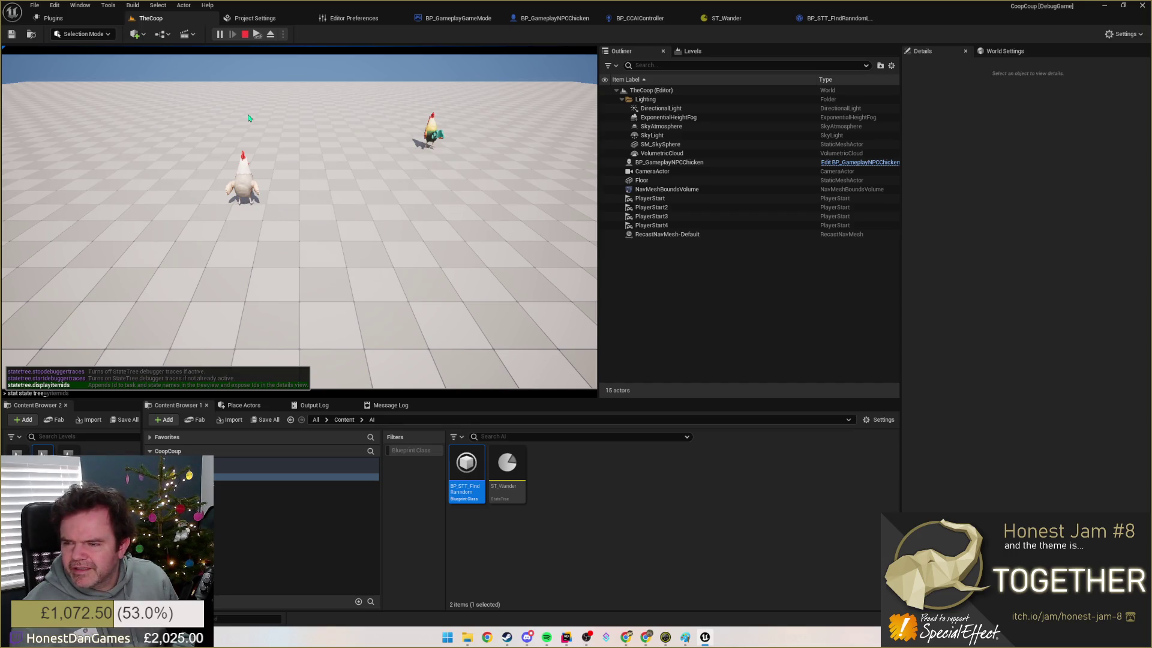
pyautogui.press('Return')
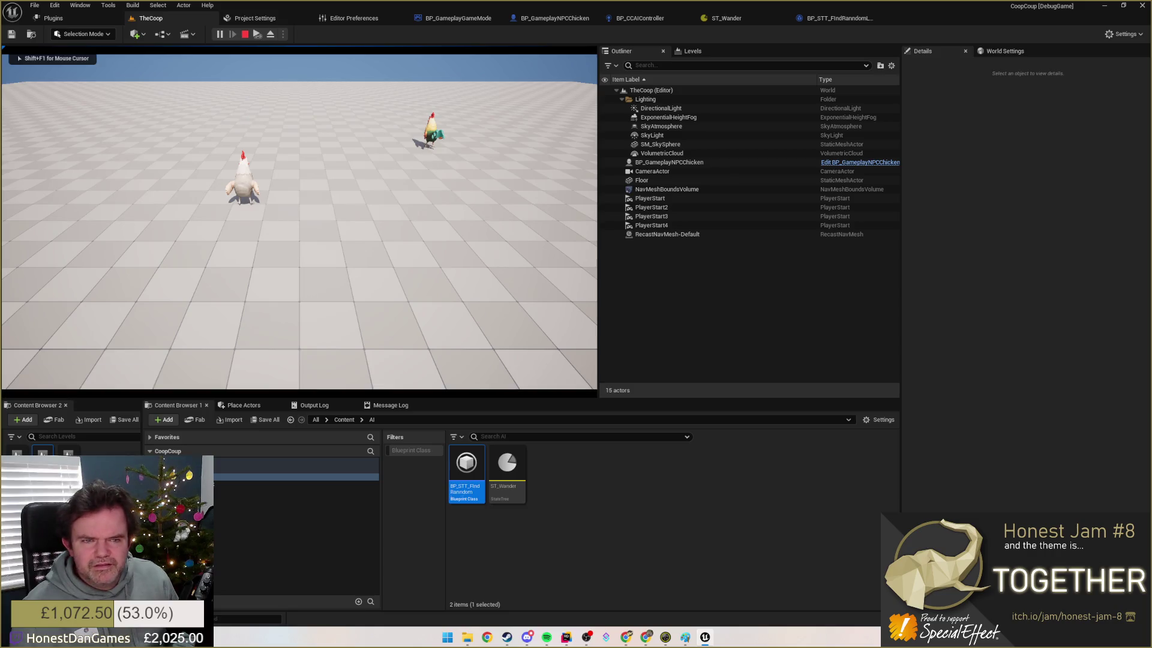
pyautogui.hotkey('shift', 'F1')
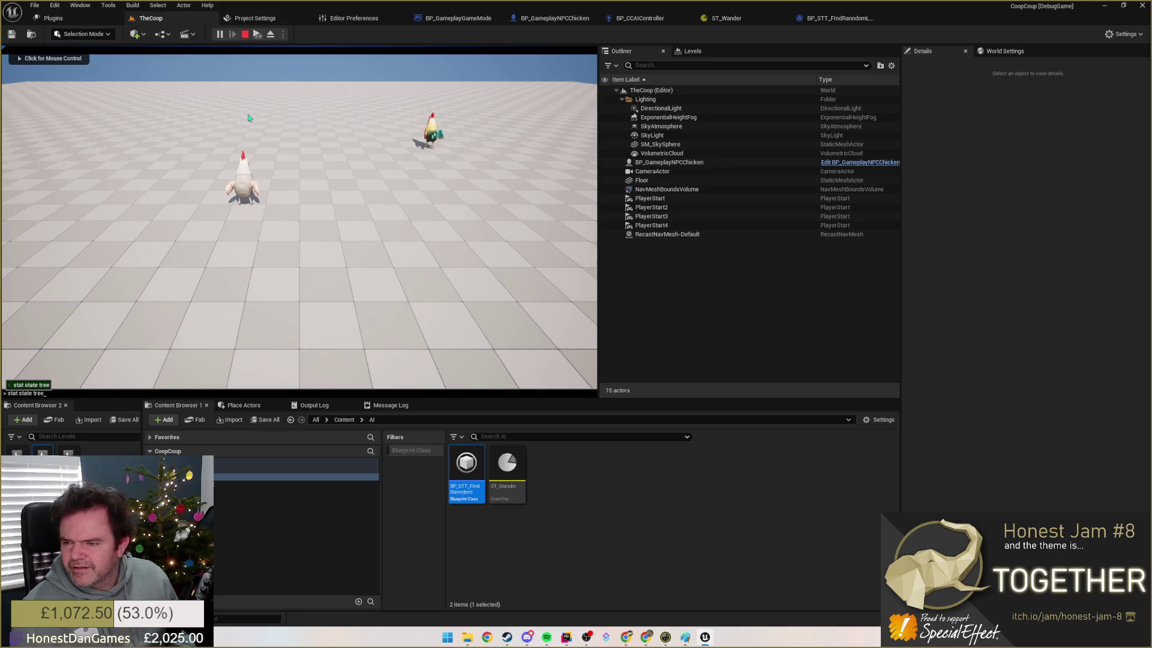
pyautogui.press('BackSpace')
pyautogui.press('BackSpace')
pyautogui.press('BackSpace')
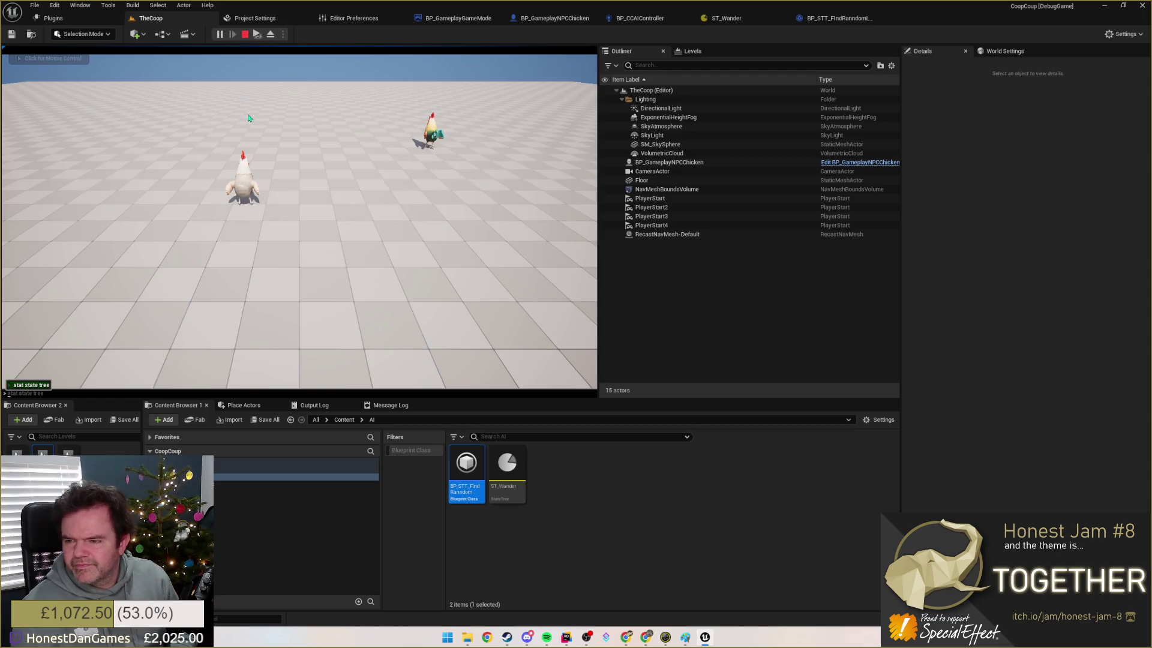
pyautogui.write('ai.DebugD')
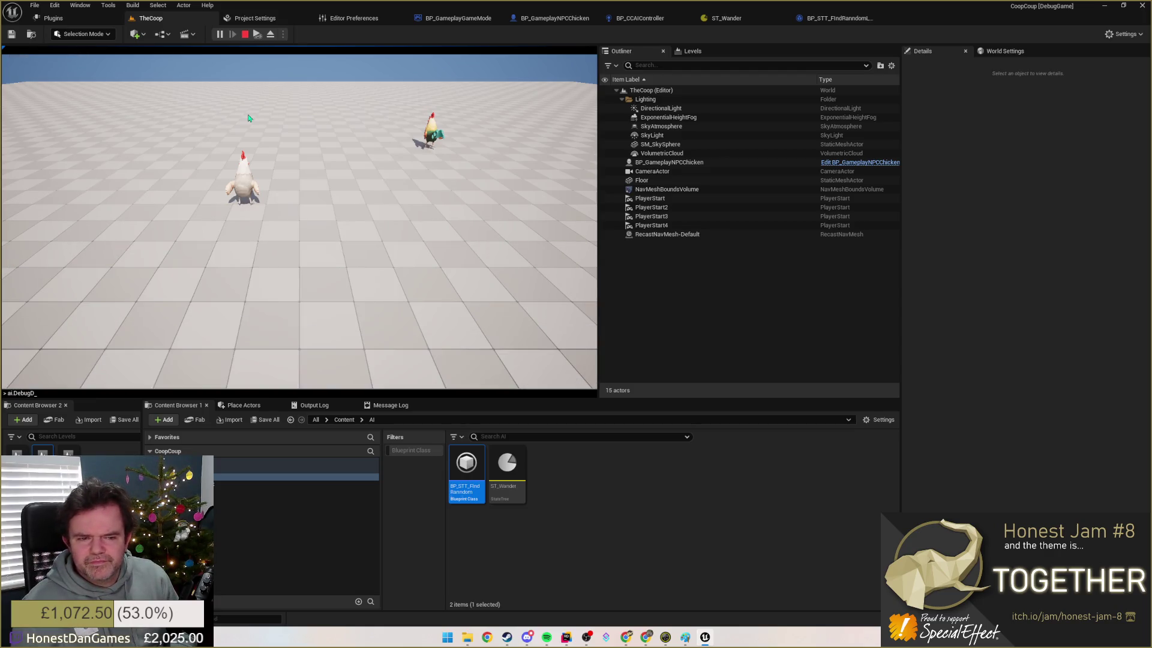
pyautogui.press('BackSpace')
pyautogui.press('BackSpace')
pyautogui.press('BackSpace')
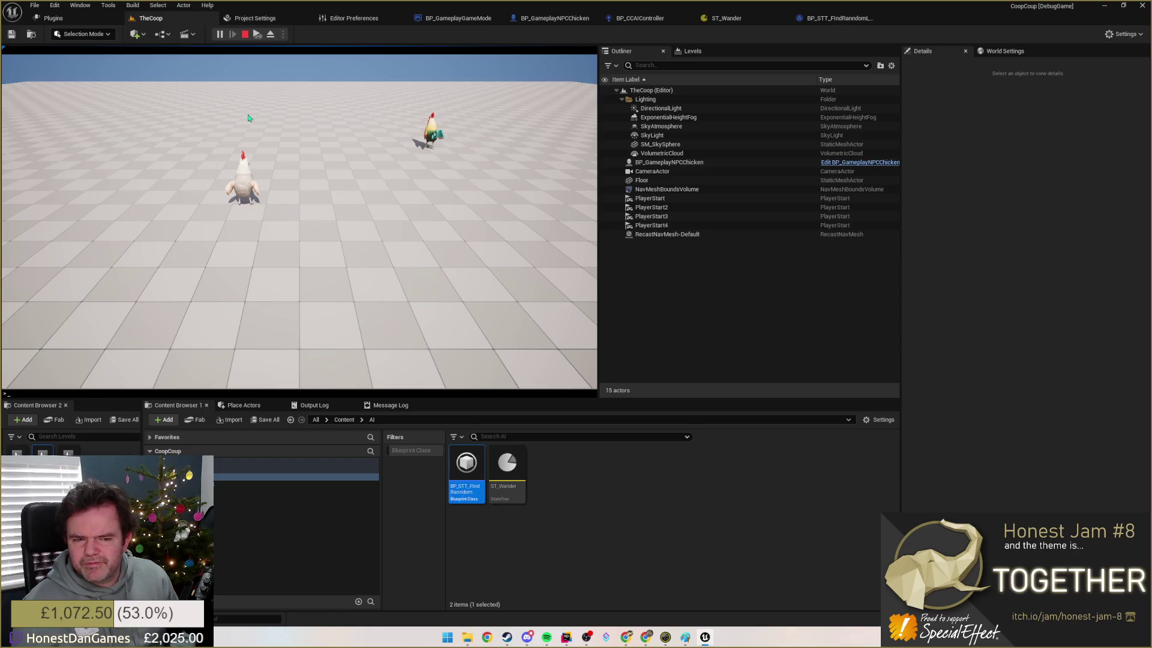
pyautogui.write('nav')
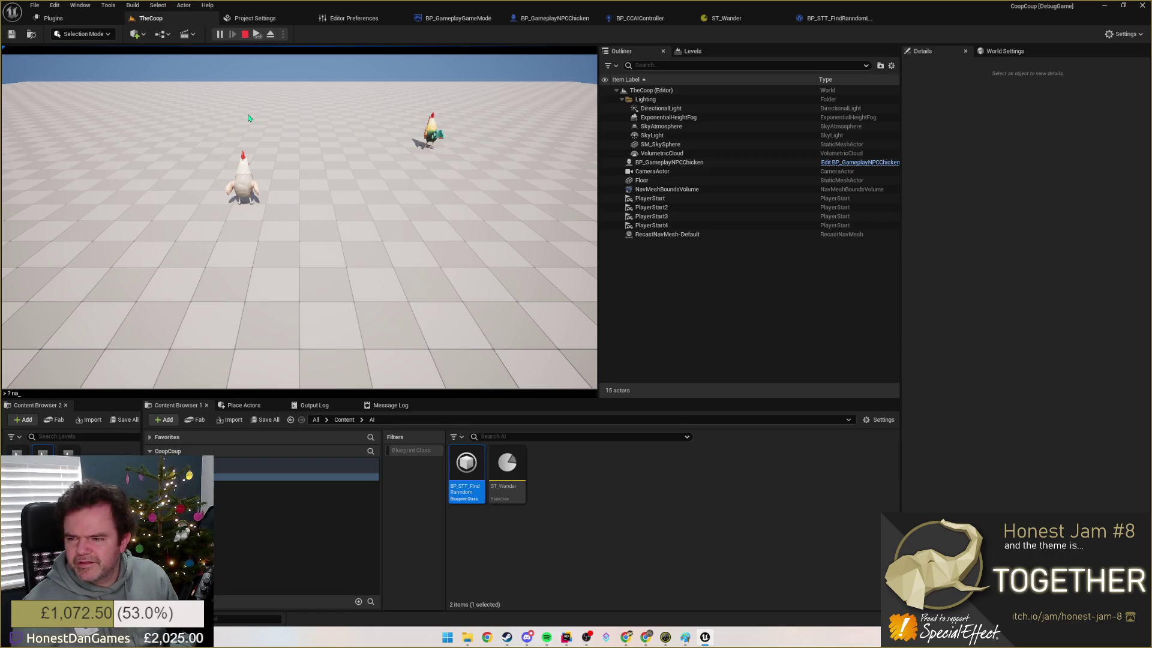
pyautogui.press('BackSpace')
pyautogui.press('BackSpace')
pyautogui.press('BackSpace')
pyautogui.write('ai.Debug')
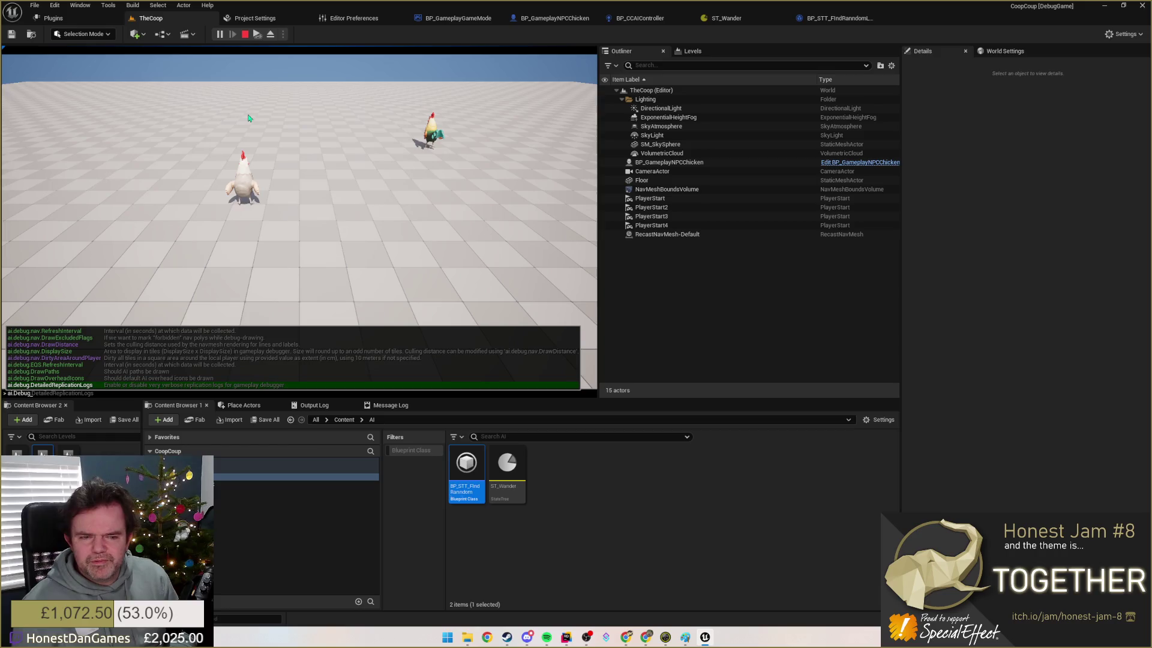
pyautogui.write('D')
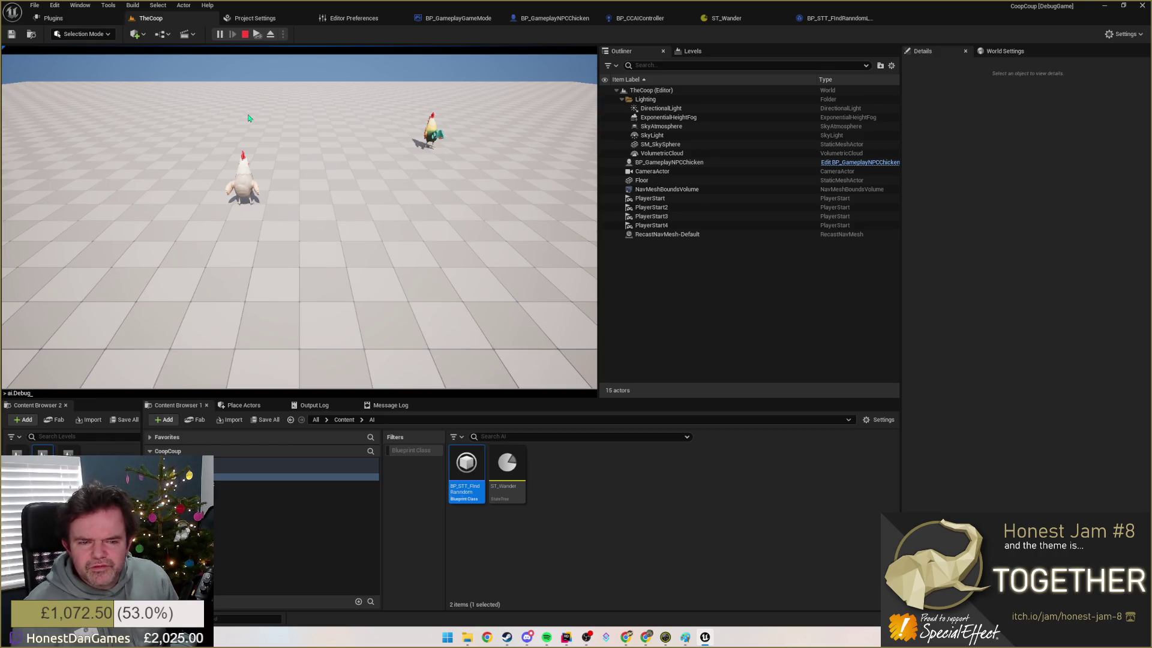
pyautogui.press('BackSpace')
pyautogui.press('BackSpace')
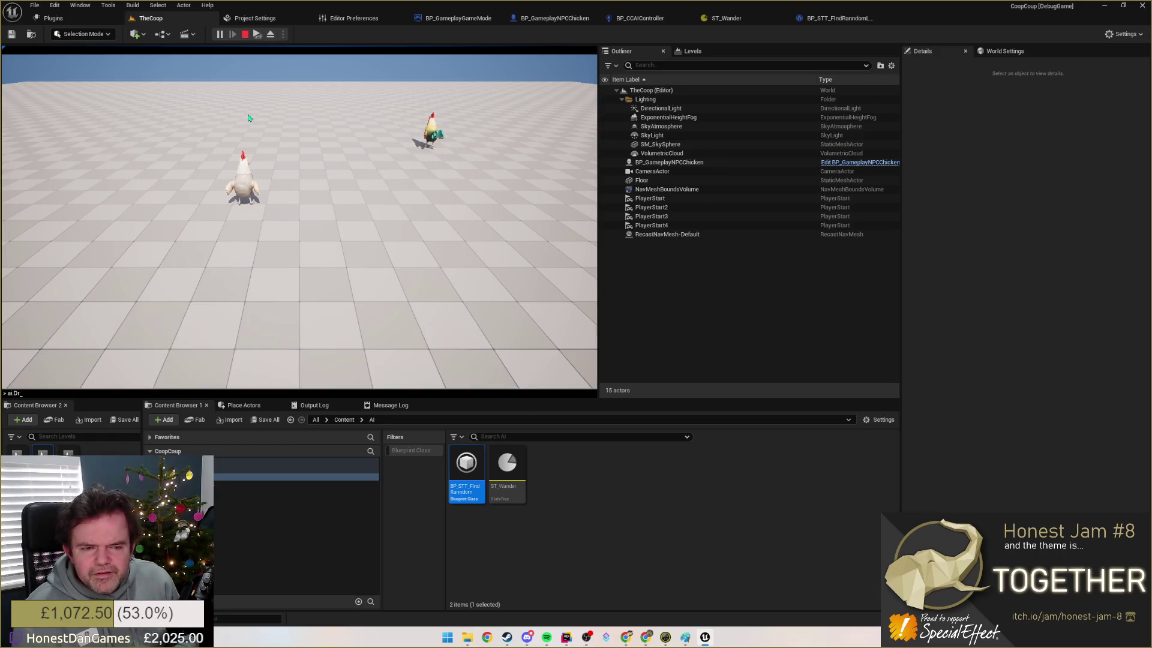
pyautogui.press('BackSpace')
pyautogui.write('d')
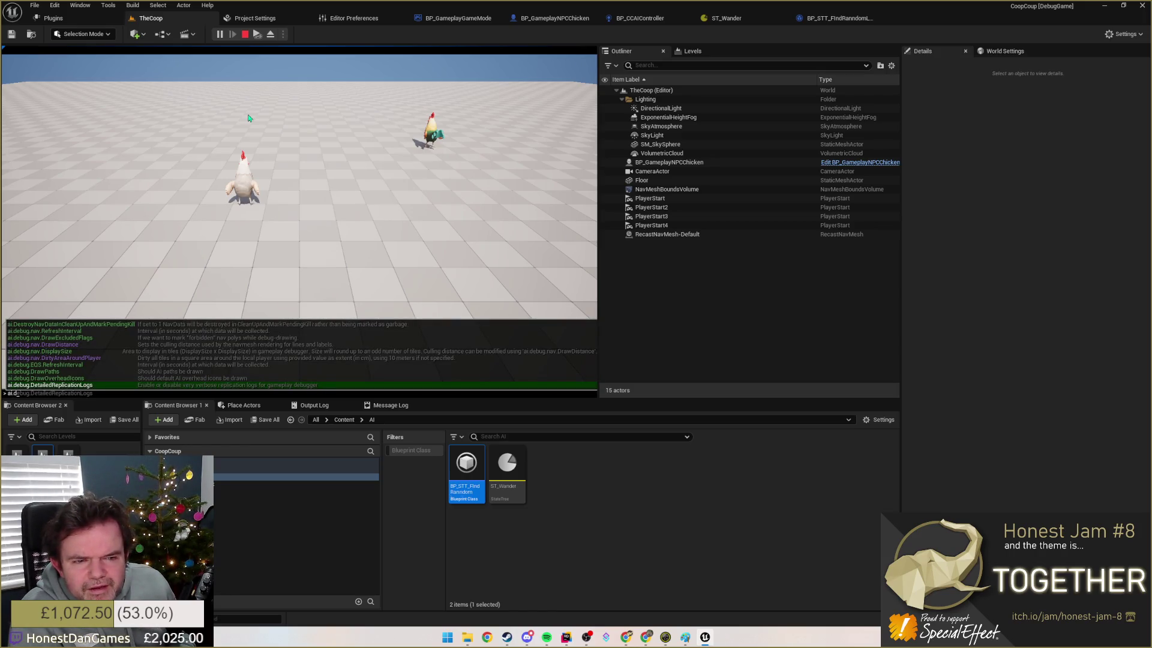
pyautogui.press('Up')
pyautogui.press('Up')
pyautogui.press('Up')
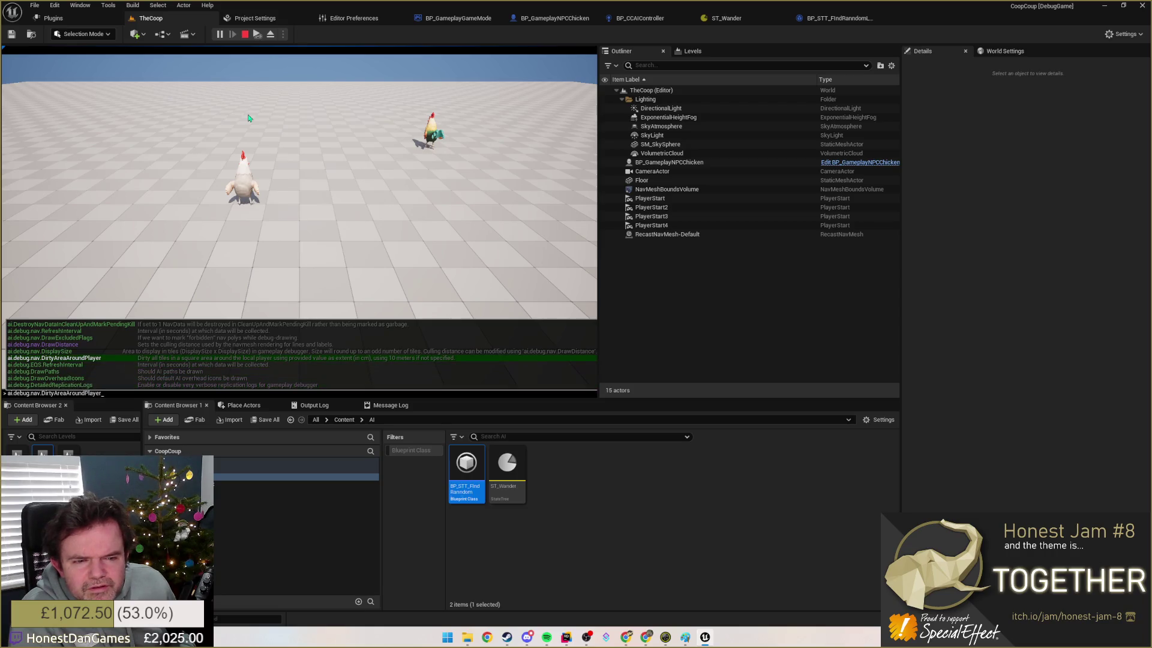
pyautogui.press('Down')
pyautogui.press('Down')
pyautogui.press('Down')
pyautogui.press('Down')
pyautogui.press('Down')
pyautogui.press('Up')
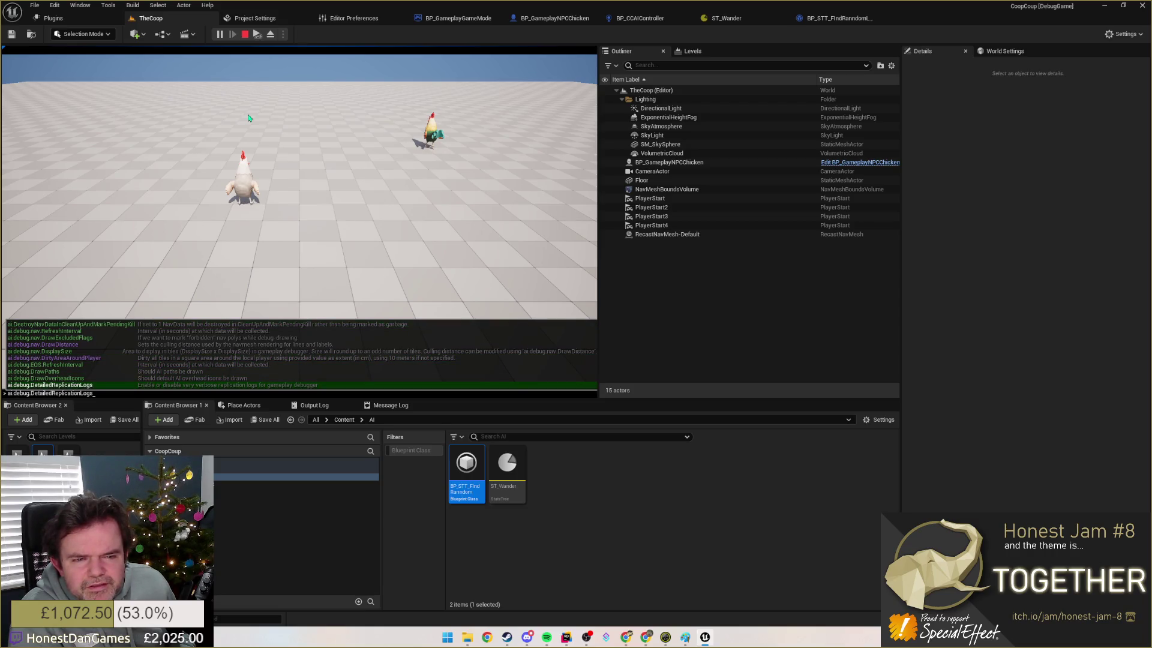
pyautogui.press('Down')
pyautogui.press('Down')
pyautogui.press('Down')
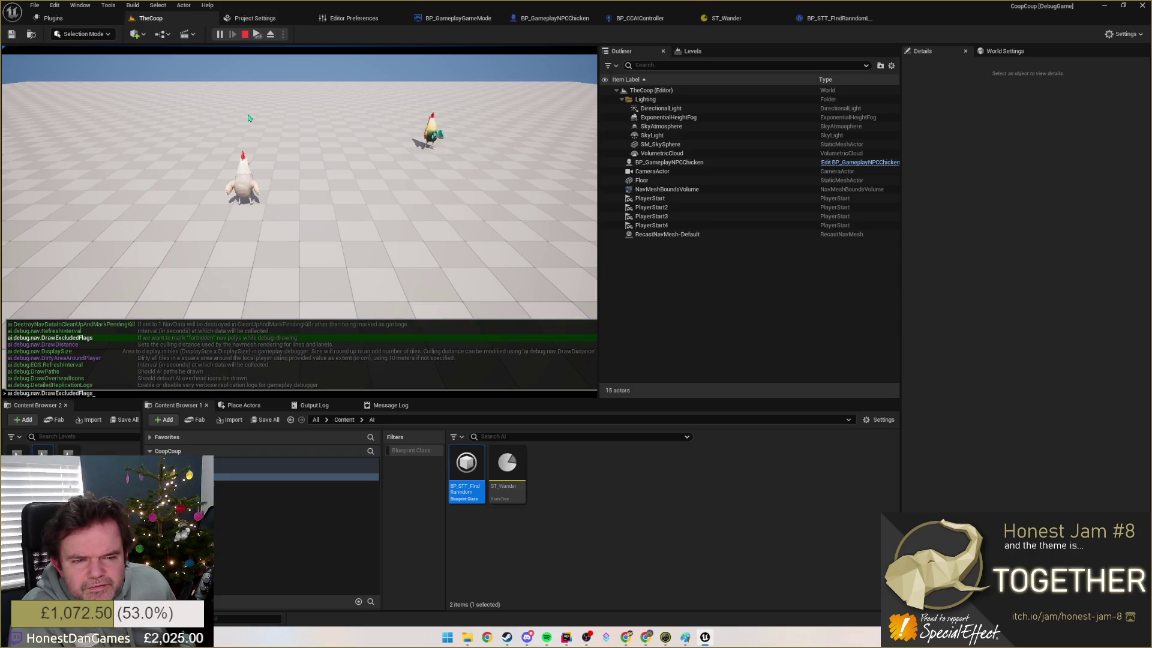
pyautogui.press('Down')
pyautogui.press('Down')
pyautogui.press('Up')
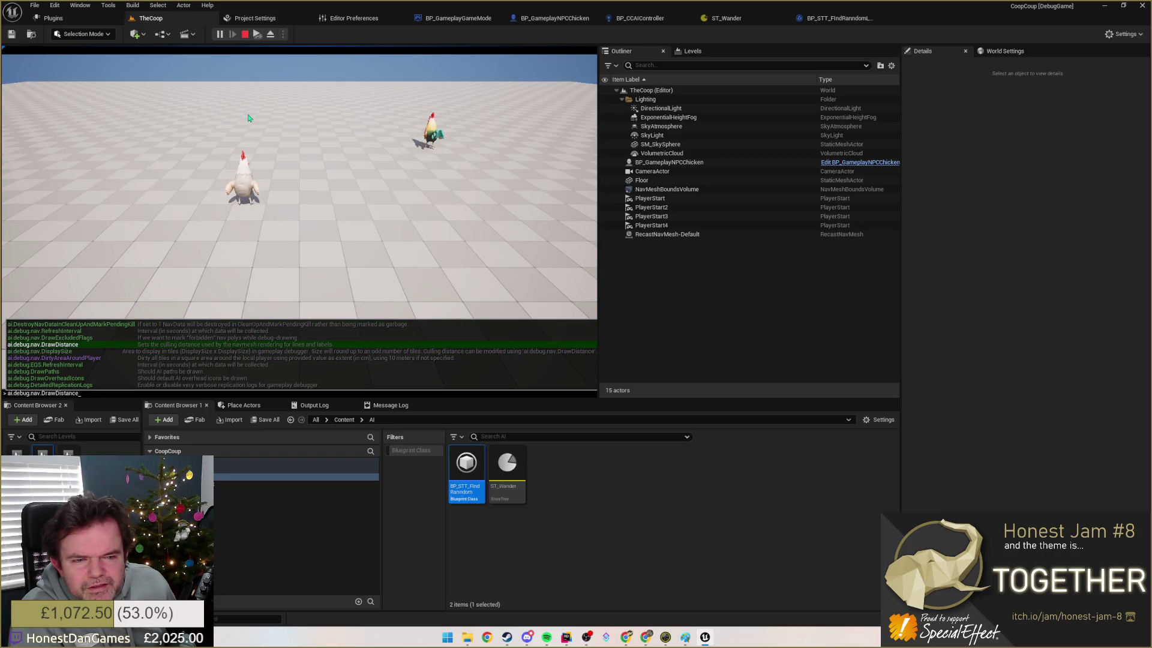
pyautogui.press('Down')
pyautogui.press('Down')
pyautogui.press('Down')
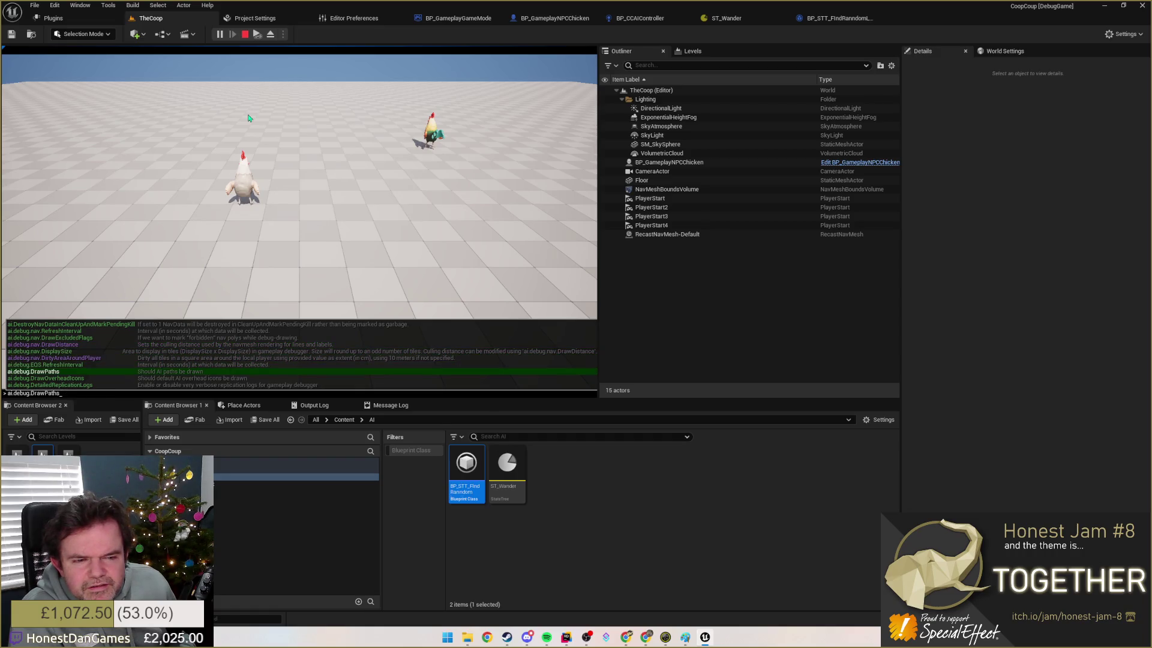
pyautogui.press('Return')
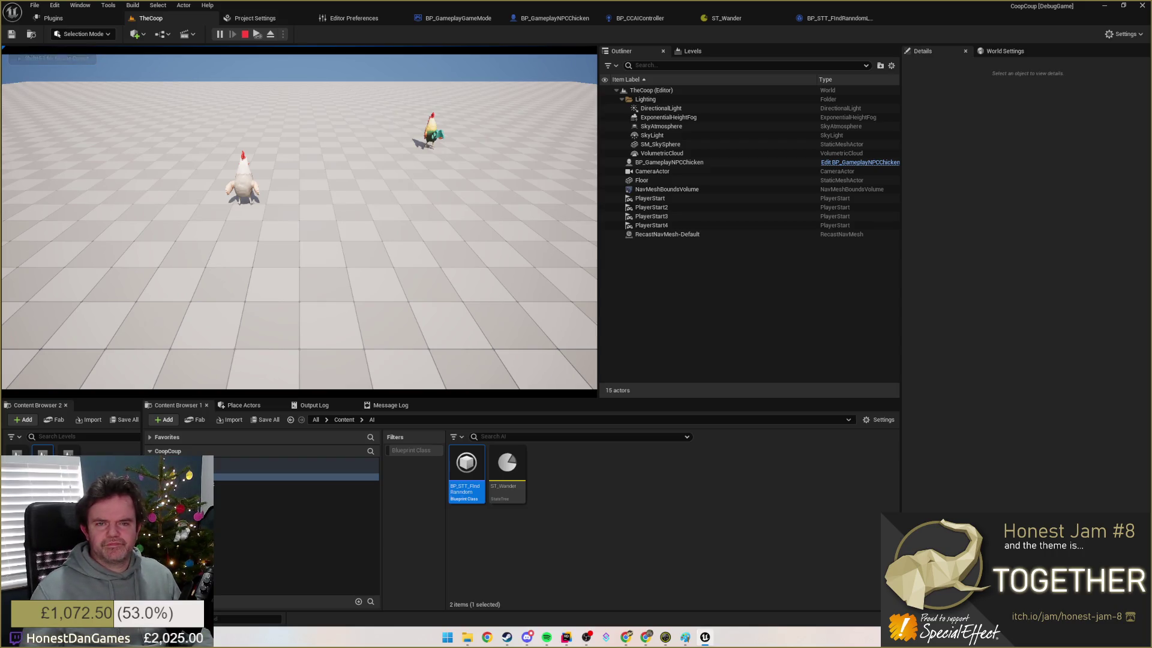
pyautogui.hotkey('shift', 'F1')
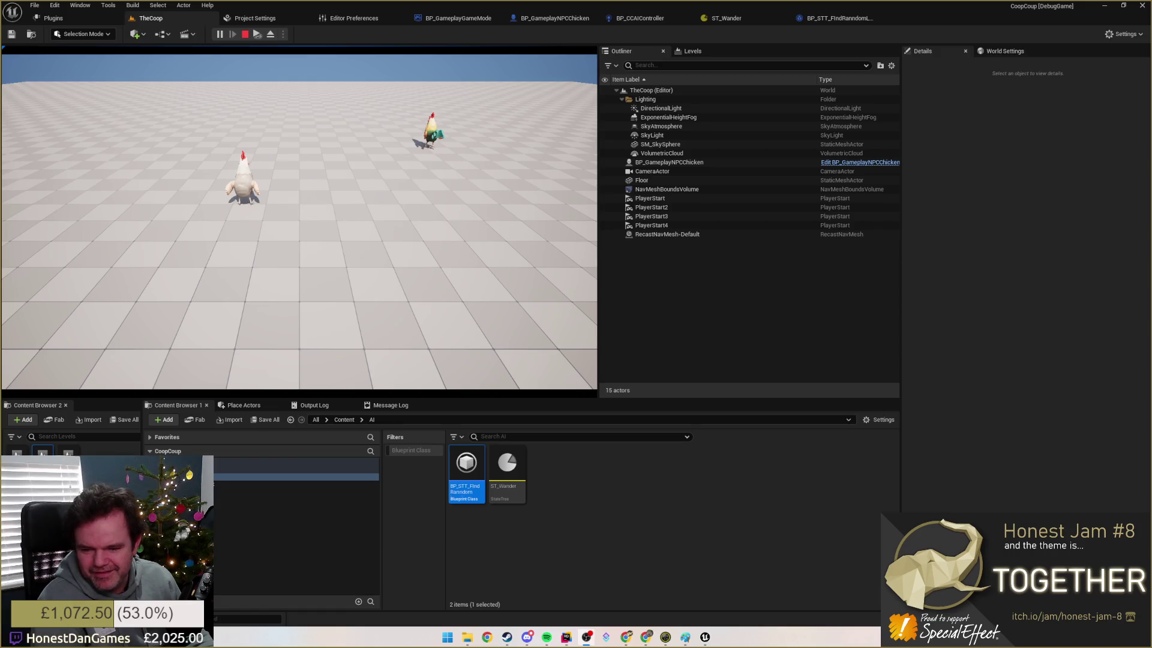
pyautogui.hotkey('alt', 'Tab')
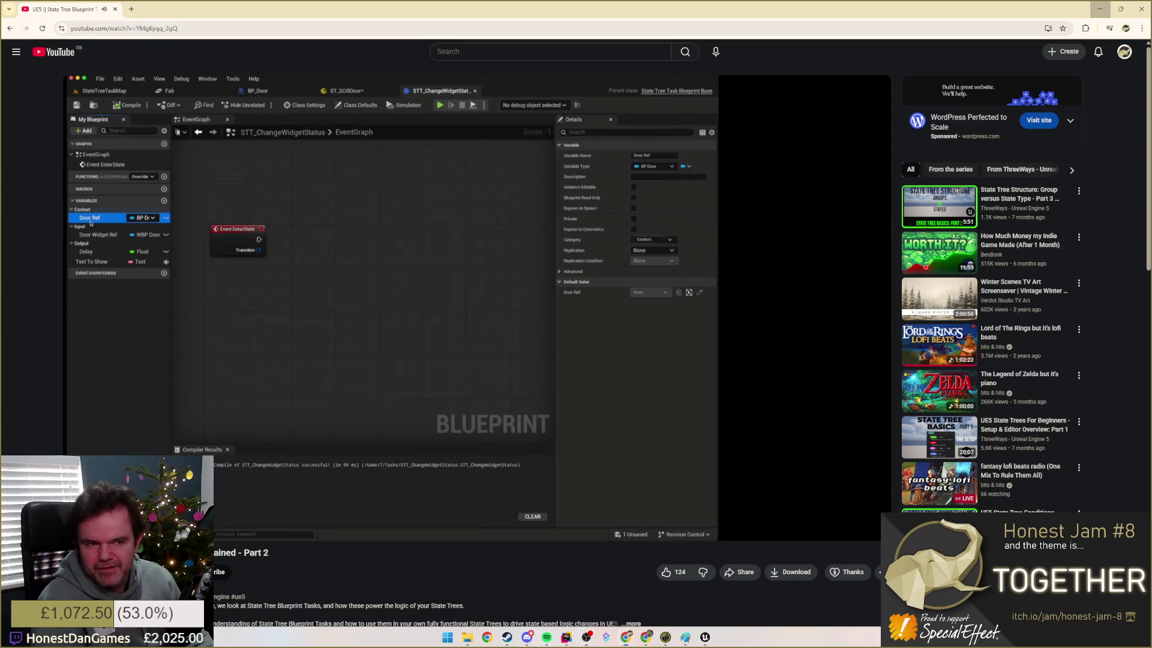
# Step: Pause the State Tree tutorial video on the task Blueprint's event graph
pyautogui.moveTo(276, 323)
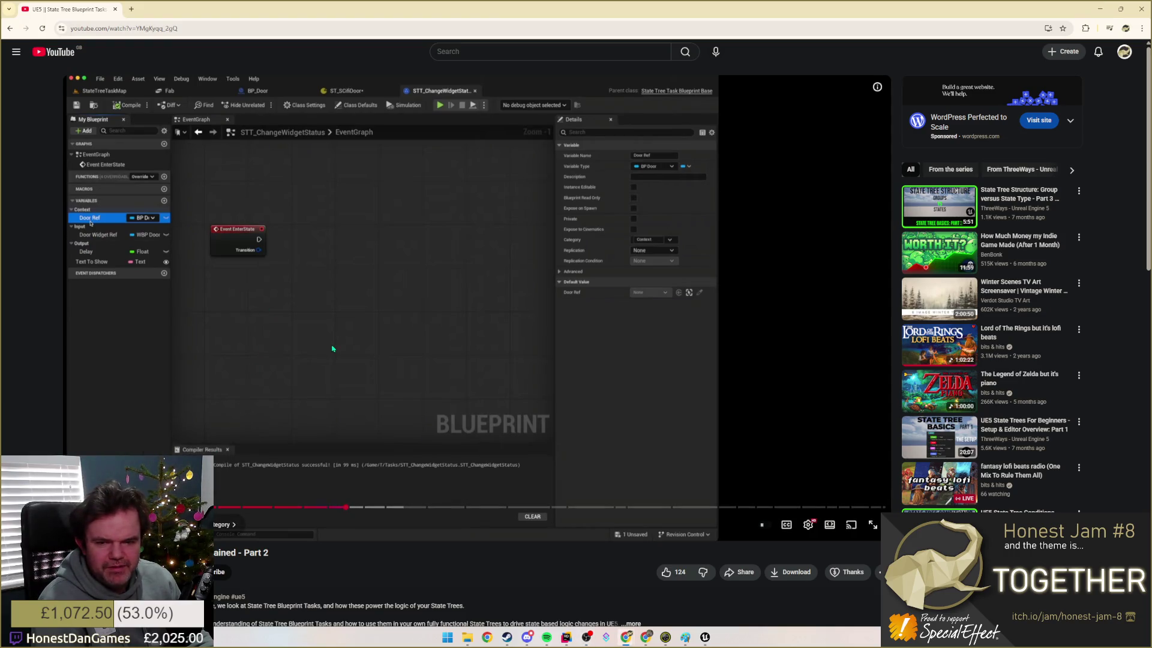
pyautogui.click(355, 341)
pyautogui.click(261, 300)
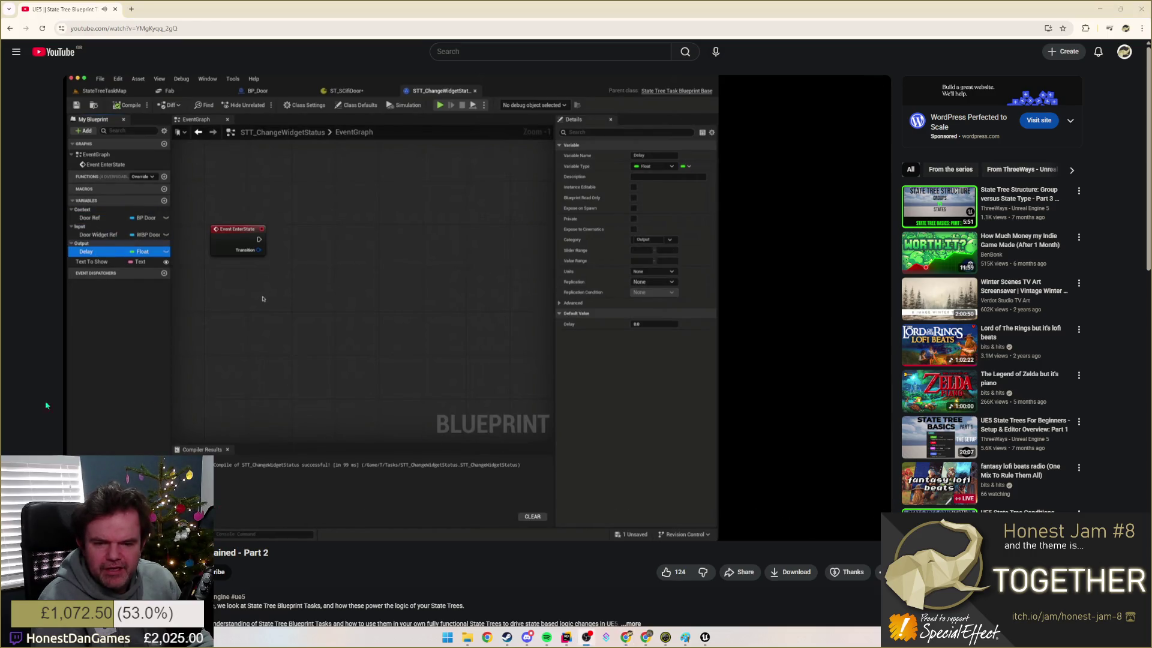
# Step: Minimize Chrome to check the editor, then bring the tutorial back and open a new tab
pyautogui.click(1100, 9)
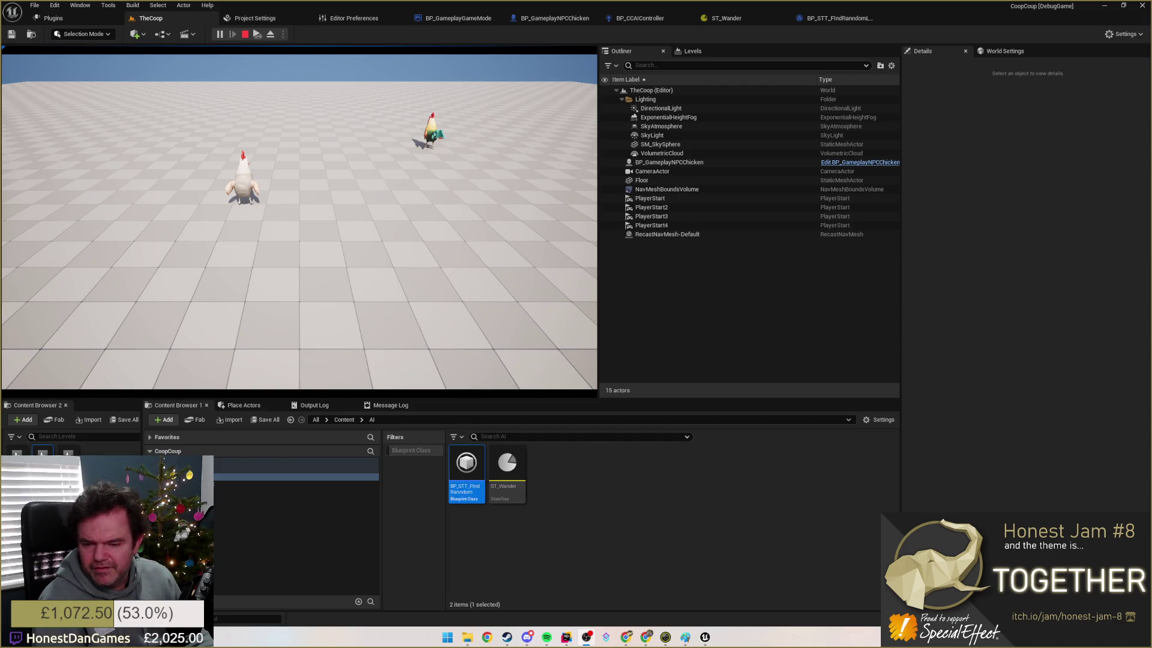
pyautogui.hotkey('alt', 'Tab')
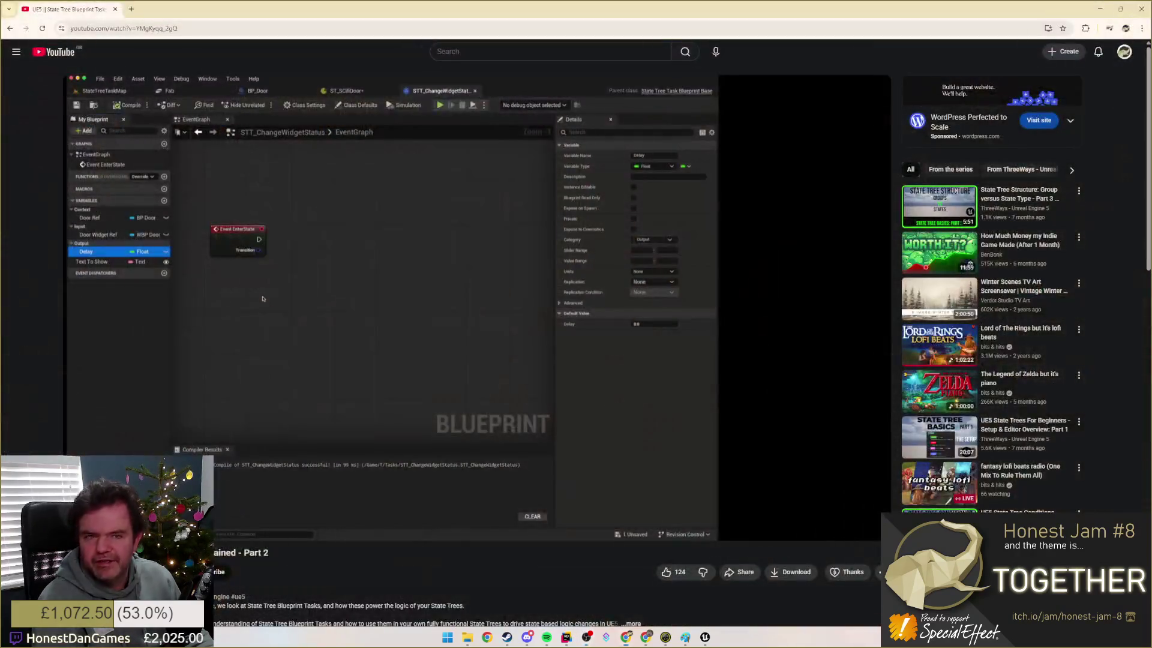
pyautogui.click(130, 9)
# Step: Google 'how do I veiew the state tree debugger in ue 5.4' and open Epic's StateTree Debugger Quick Start Guide
pyautogui.write('how do ')
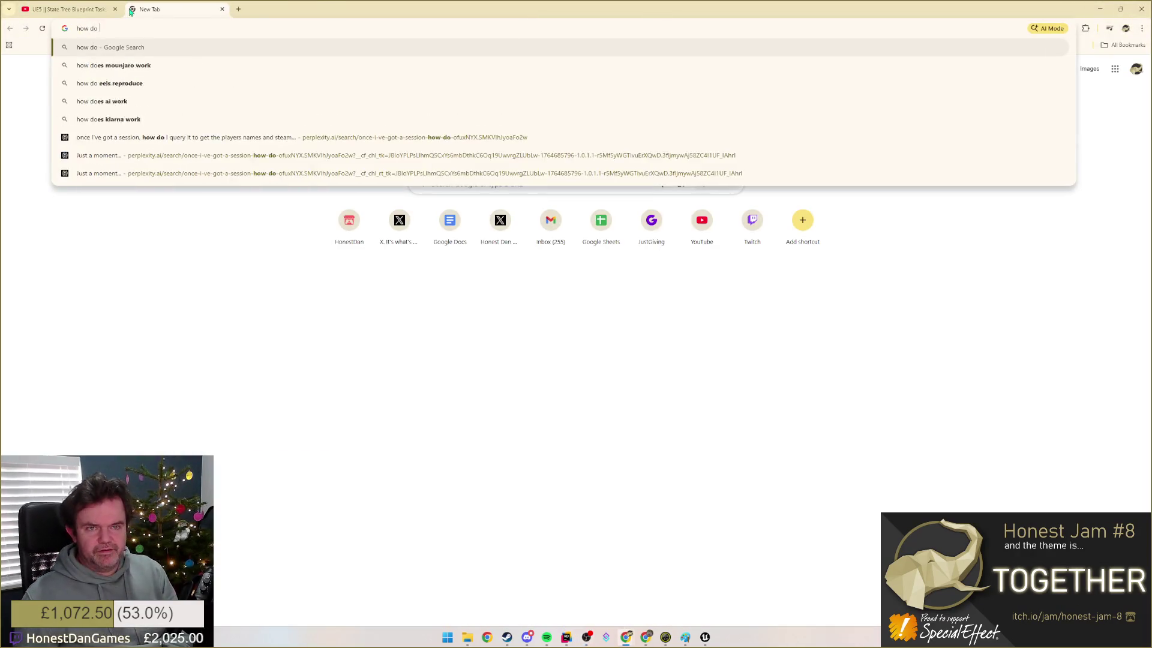
pyautogui.write('I veiew the state')
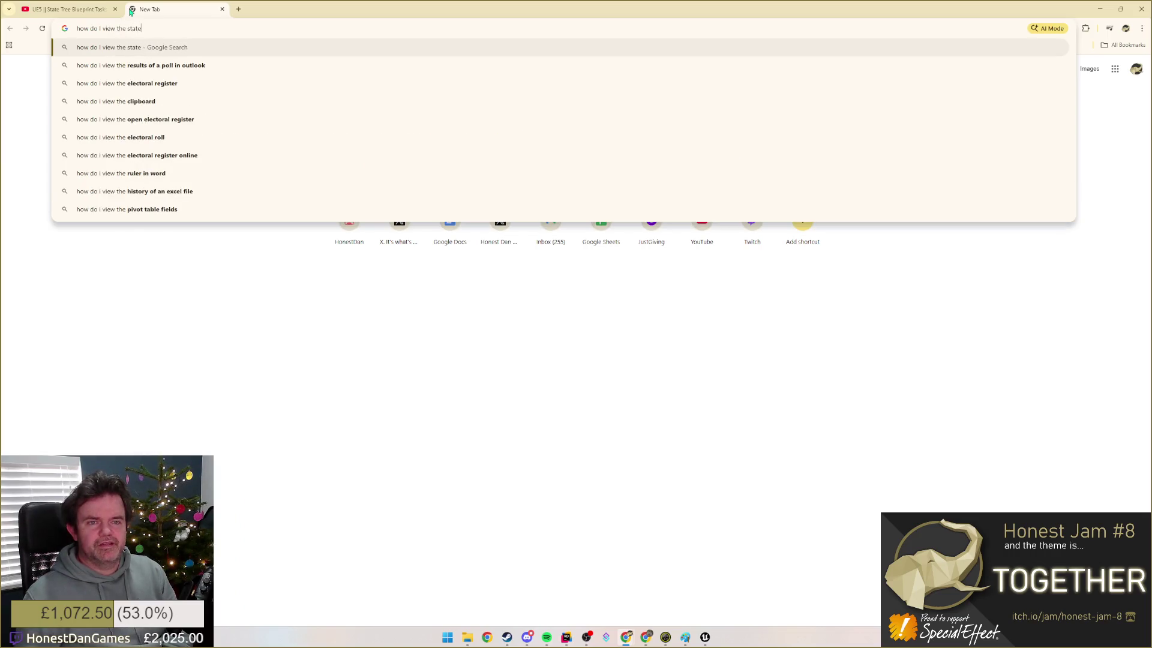
pyautogui.write(' tree debugge')
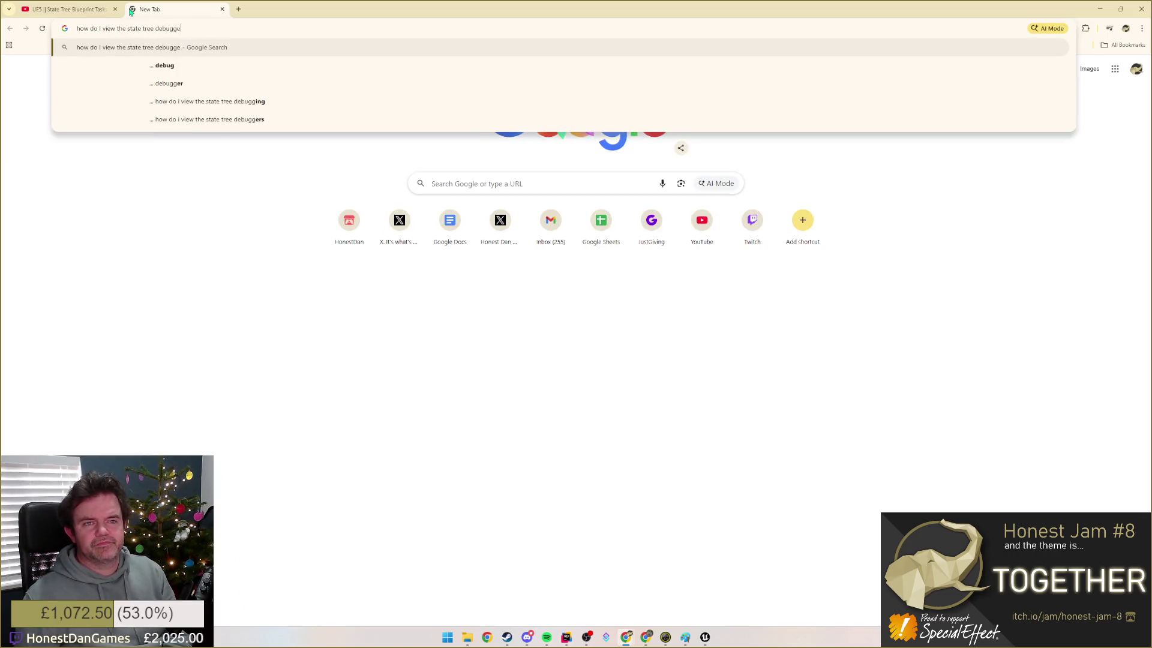
pyautogui.write('r in ue 5.4')
pyautogui.press('Return')
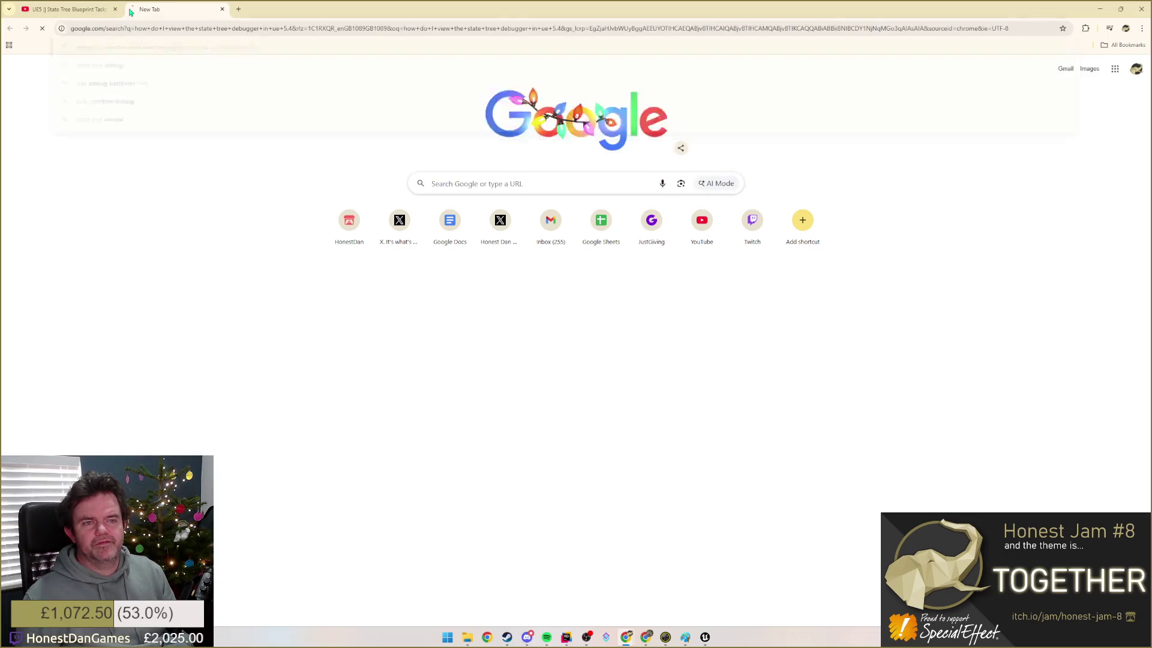
pyautogui.moveTo(243, 128)
pyautogui.mouseDown()
pyautogui.moveTo(282, 128)
pyautogui.moveTo(296, 143)
pyautogui.mouseUp()
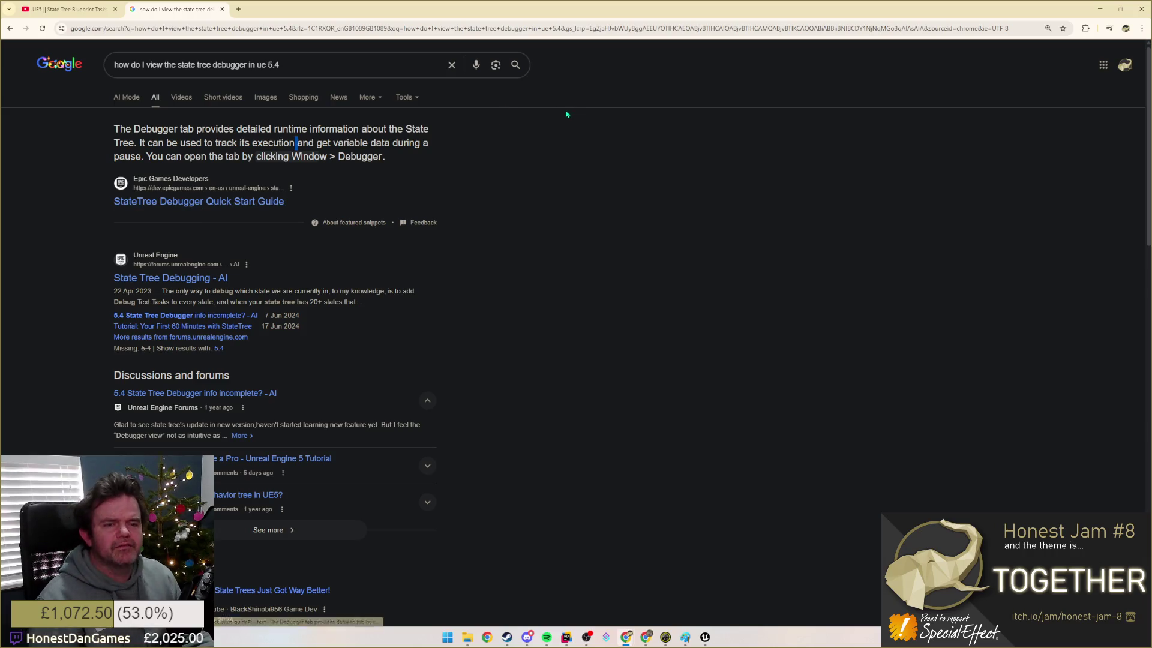
pyautogui.click(201, 201)
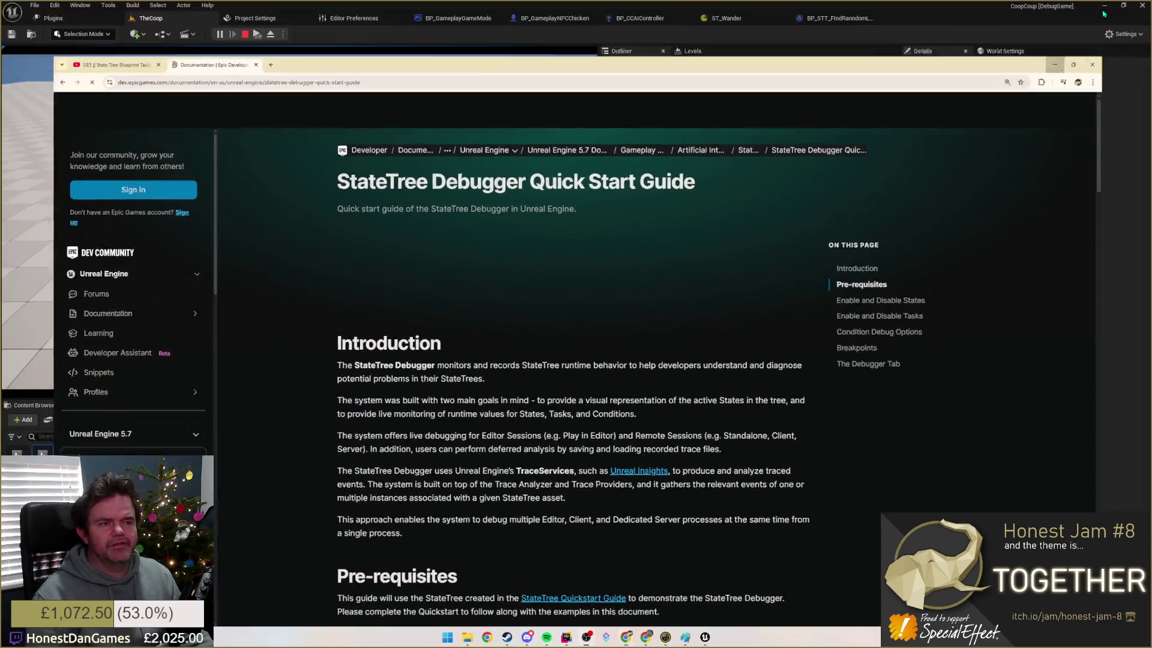
pyautogui.click(1103, 11)
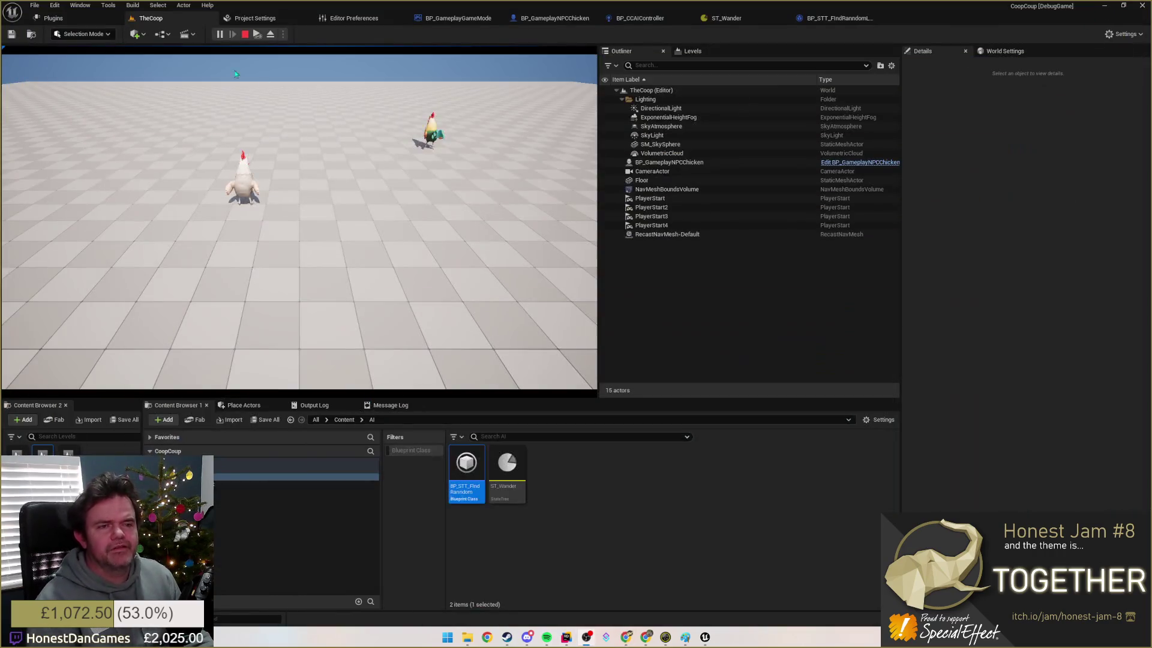
# Step: Look through the Window menu for a debugger entry, filtering with 'debug'
pyautogui.click(80, 6)
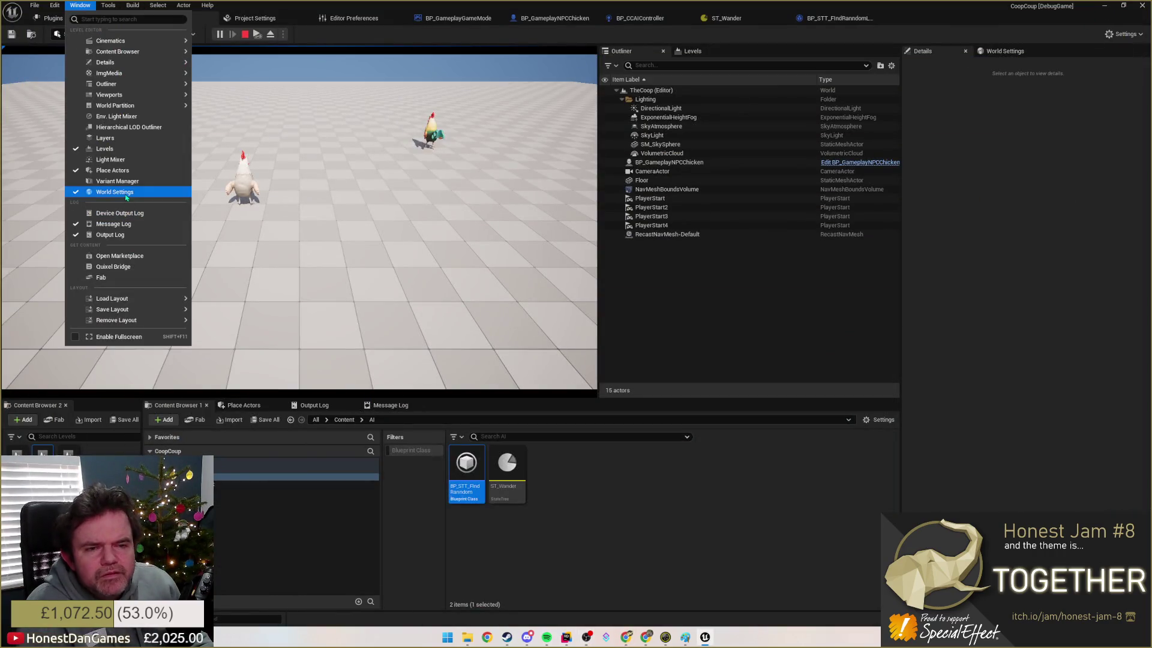
pyautogui.moveTo(140, 92)
pyautogui.moveTo(129, 63)
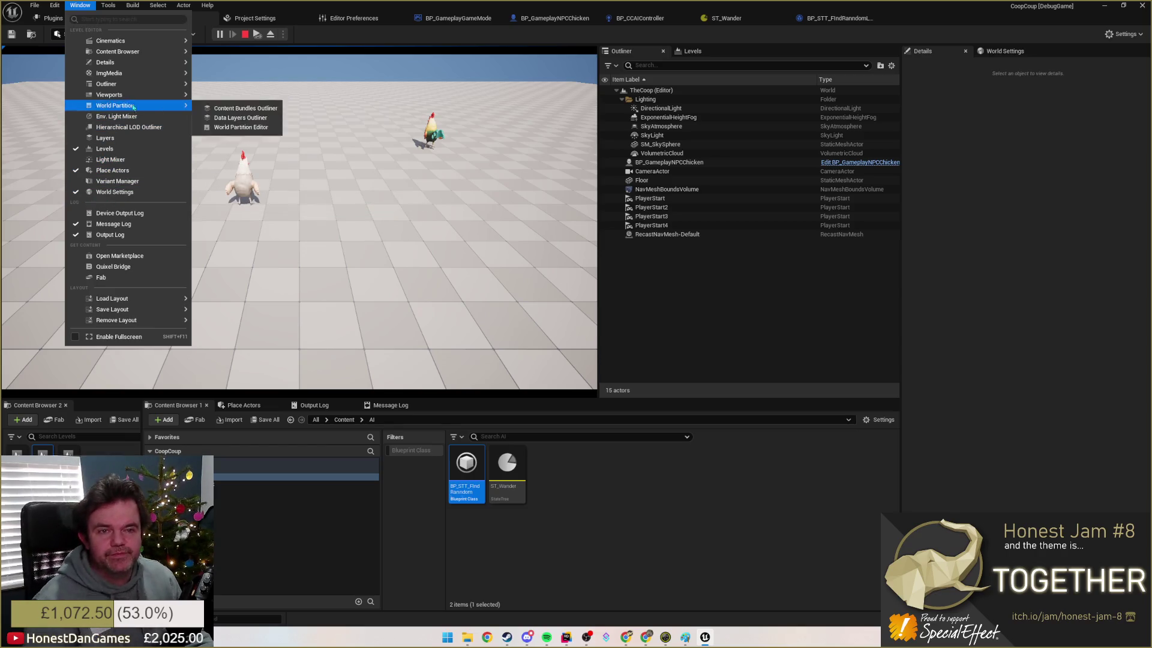
pyautogui.moveTo(108, 40)
pyautogui.write('debug')
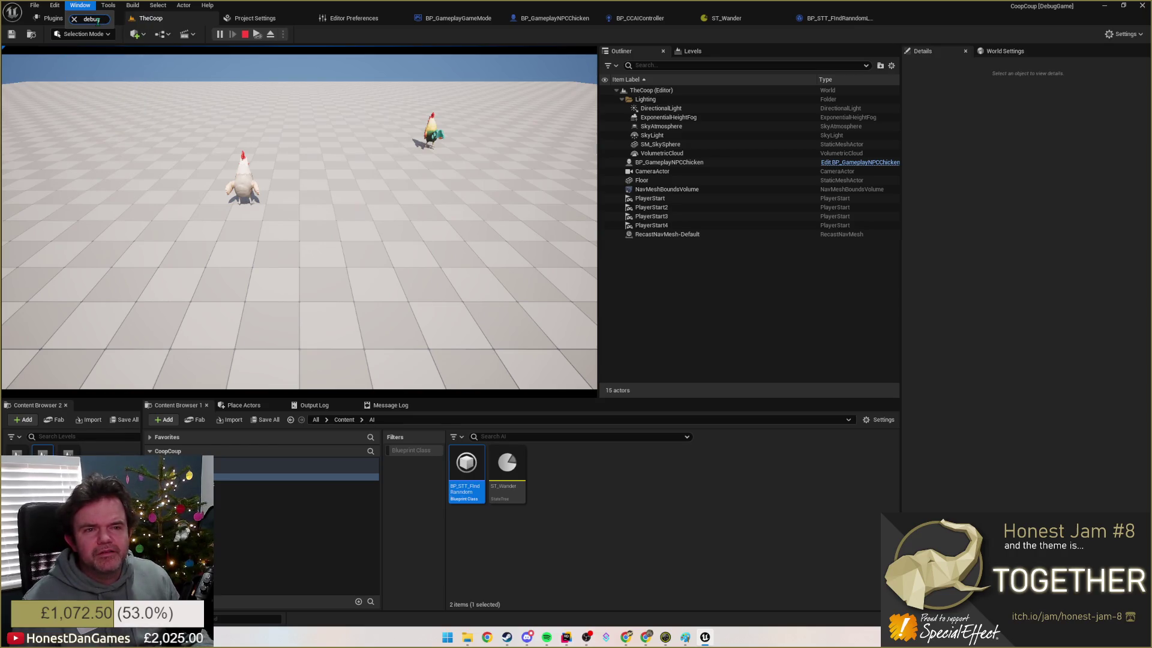
# Step: Check the Build and Tools menus, then open ST_Wander from the Content Browser
pyautogui.click(133, 5)
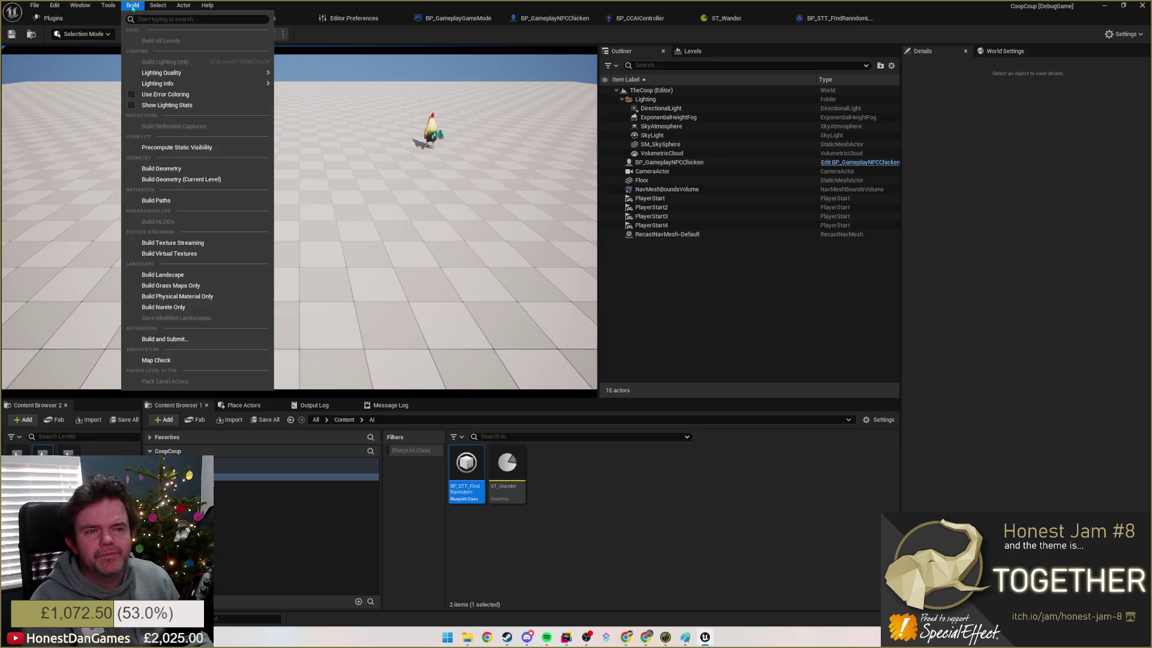
pyautogui.moveTo(112, 6)
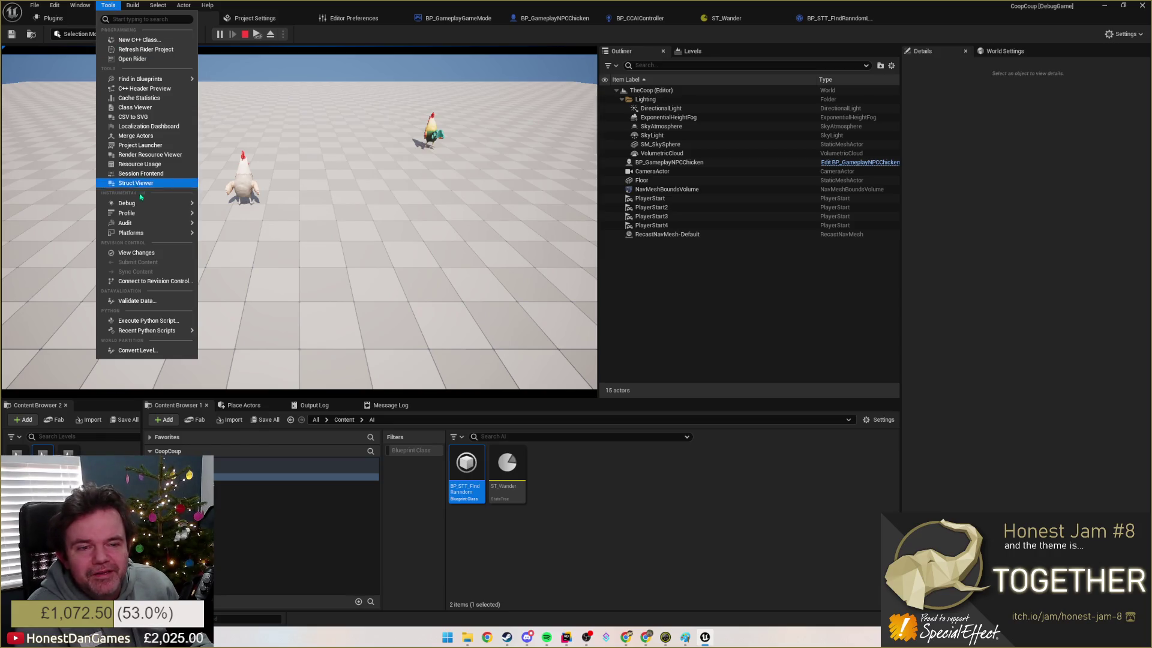
pyautogui.moveTo(165, 204)
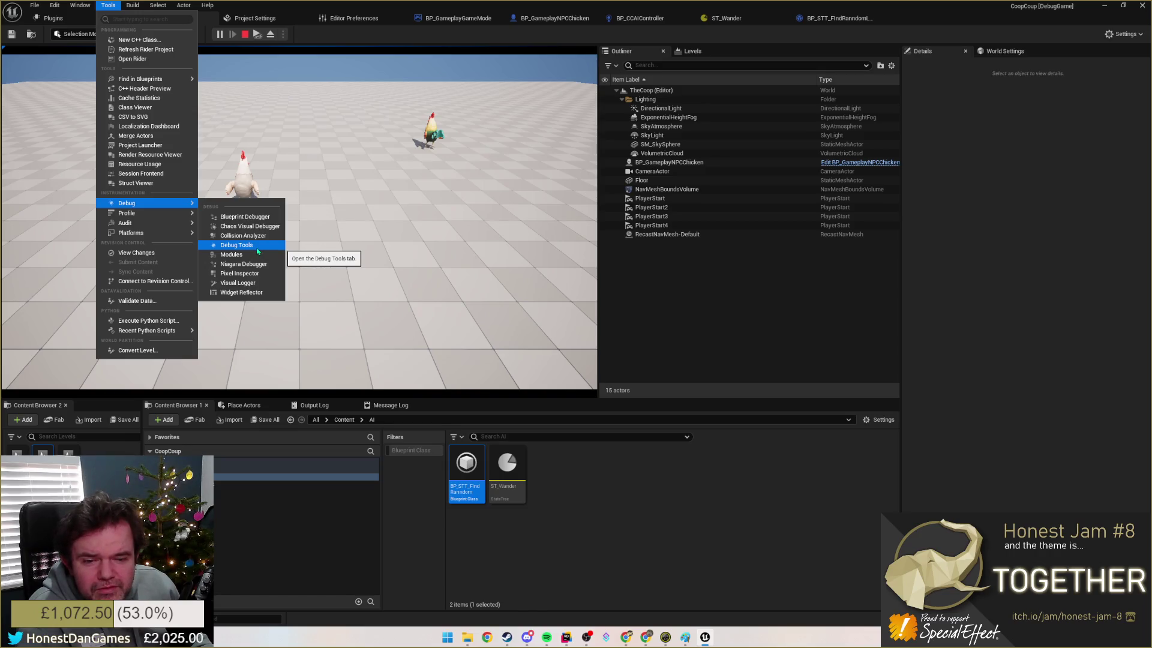
pyautogui.click(698, 558)
pyautogui.doubleClick(507, 465)
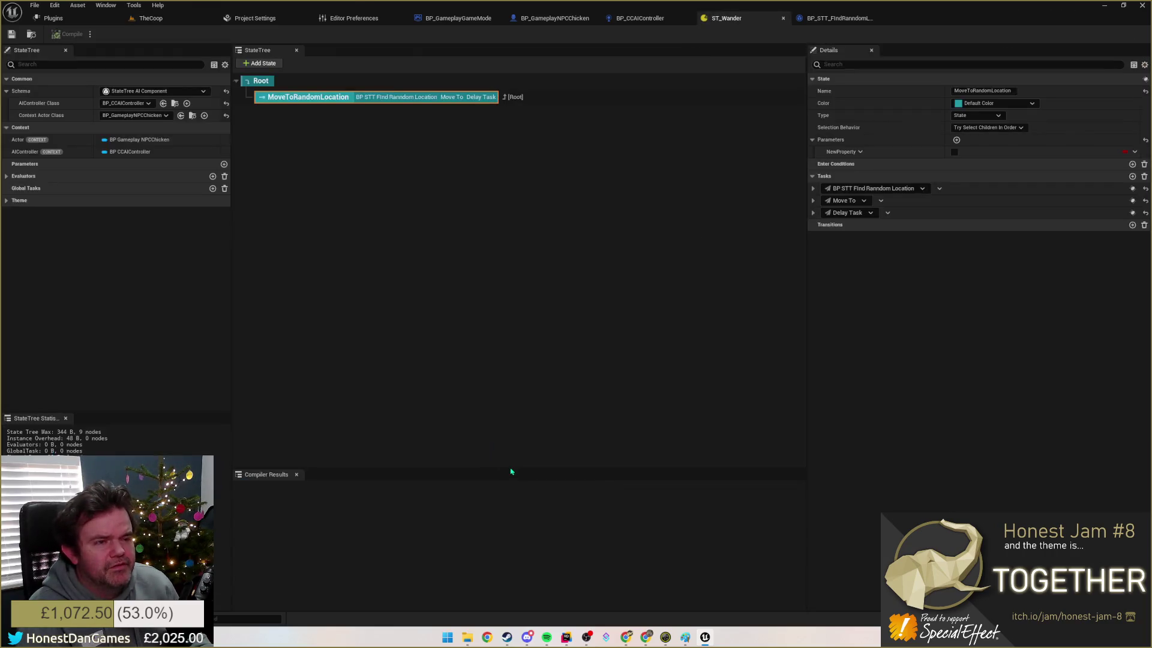
# Step: Open the StateTree Debugger from the Window menu and enlarge its bottom panel
pyautogui.click(55, 5)
pyautogui.moveTo(71, 5)
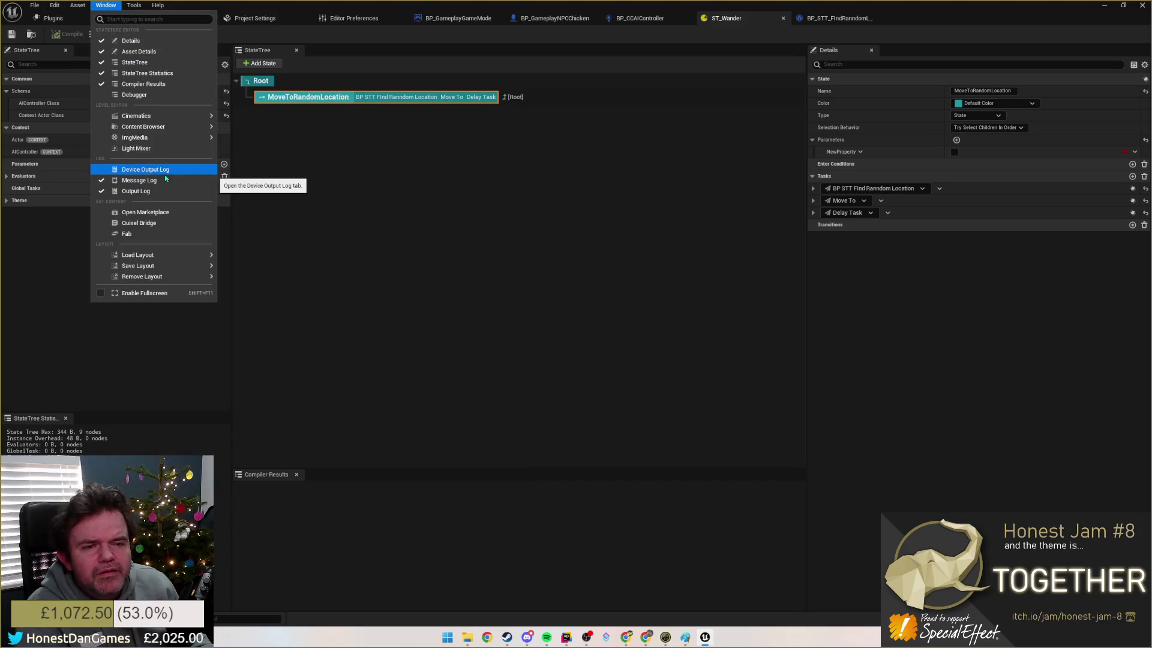
pyautogui.click(143, 96)
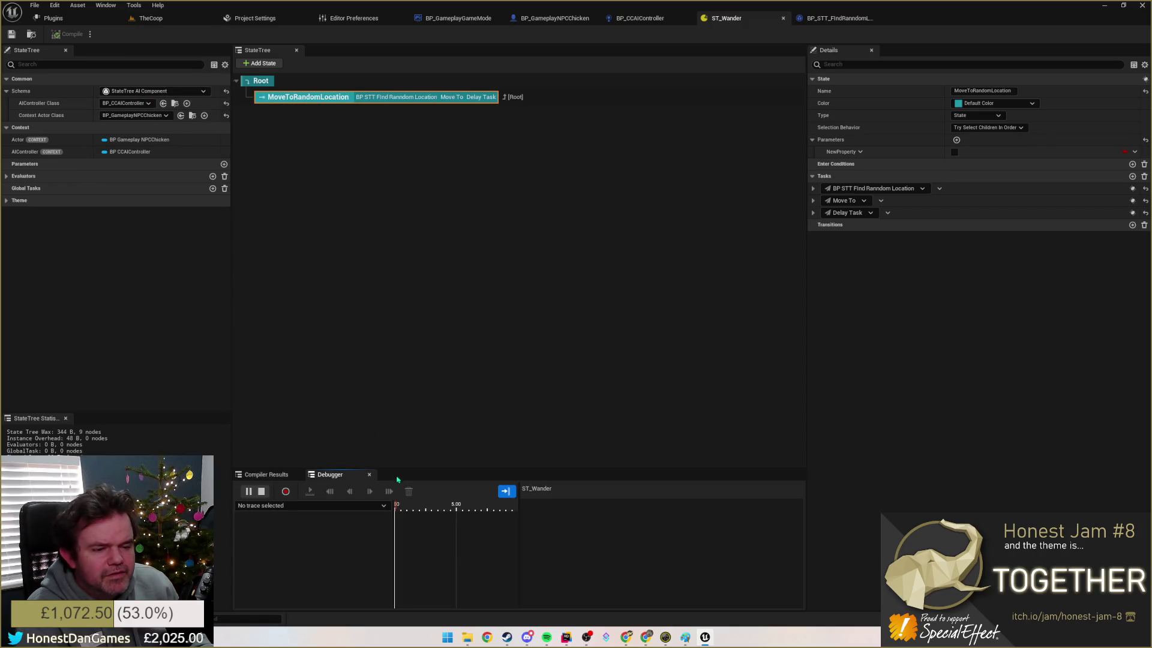
pyautogui.moveTo(399, 471); pyautogui.dragTo(401, 387)
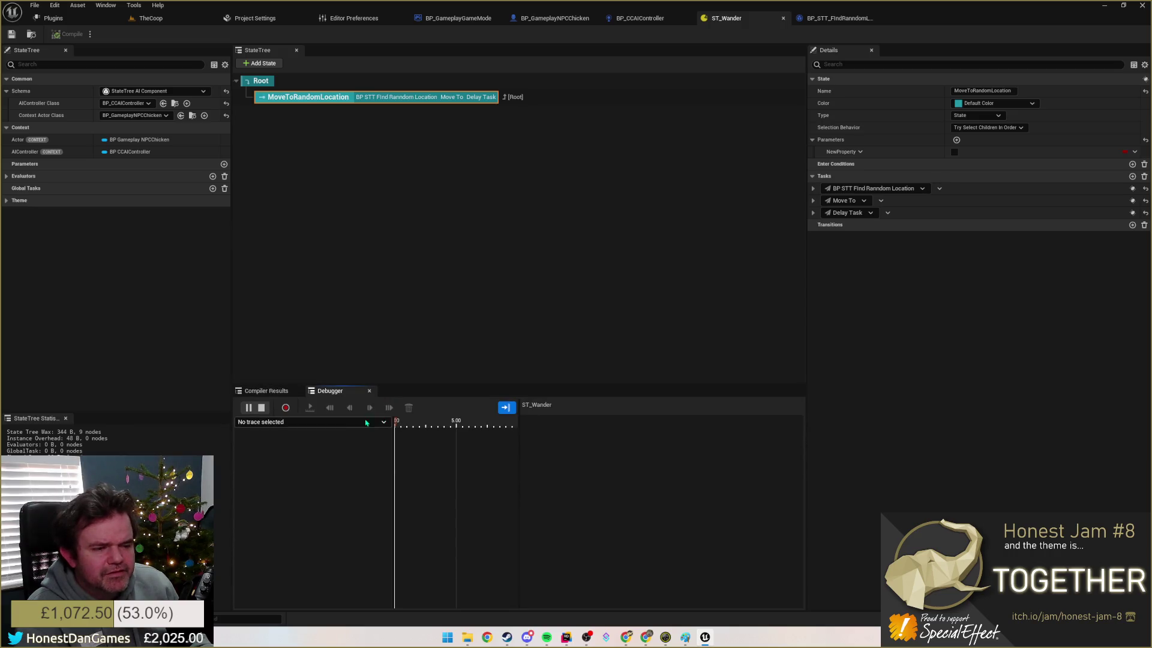
# Step: Float the ST_Wander editor in its own window and make it taller and wider
pyautogui.moveTo(727, 18)
pyautogui.mouseDown()
pyautogui.moveTo(780, 179)
pyautogui.moveTo(736, 103)
pyautogui.mouseUp()
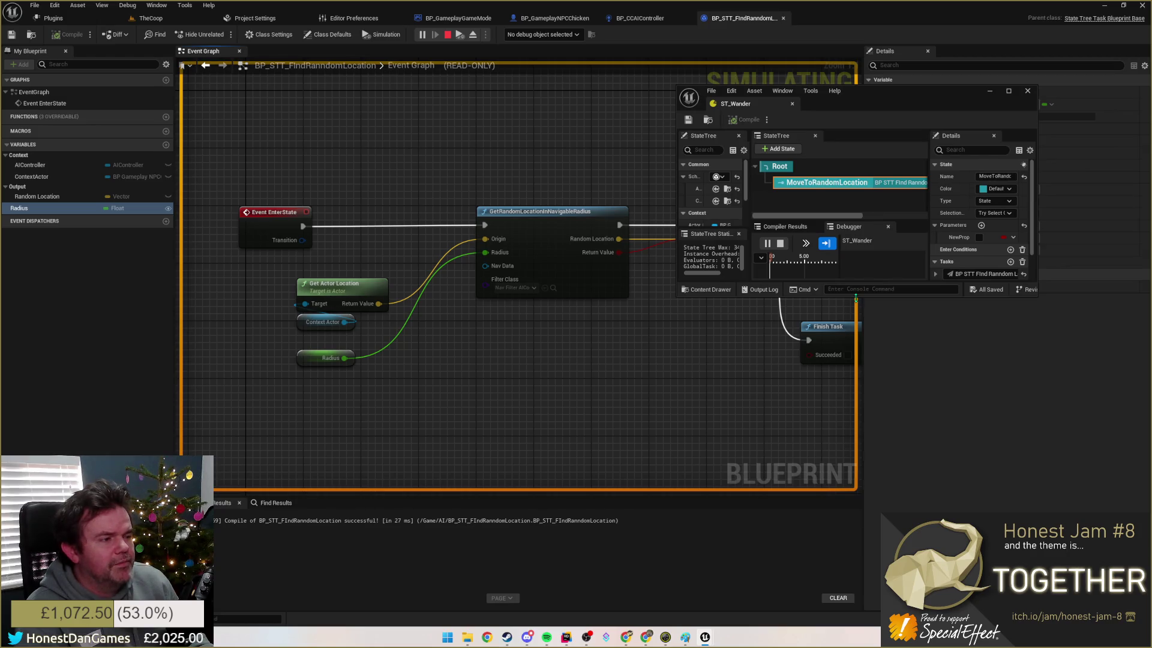
pyautogui.moveTo(856, 296); pyautogui.dragTo(856, 567)
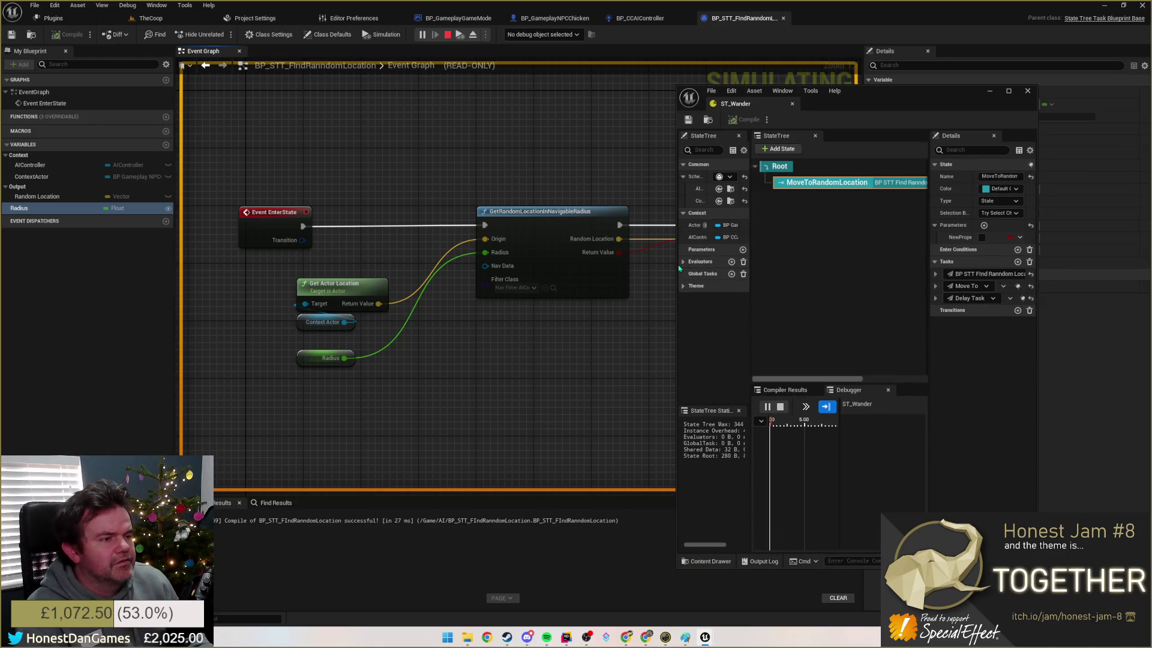
pyautogui.moveTo(680, 269)
pyautogui.mouseDown()
pyautogui.moveTo(247, 268)
pyautogui.moveTo(313, 268)
pyautogui.mouseUp()
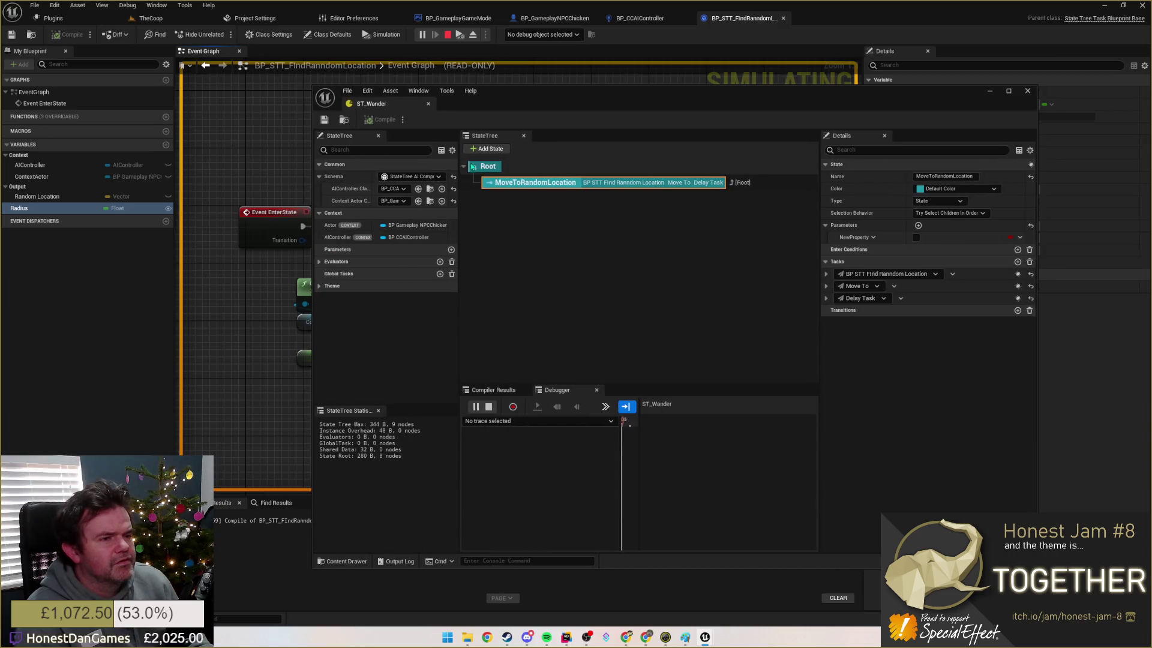
# Step: Select the MoveToRandomLocation state and delete its NewProperty parameter, leaving Parameters empty
pyautogui.click(473, 167)
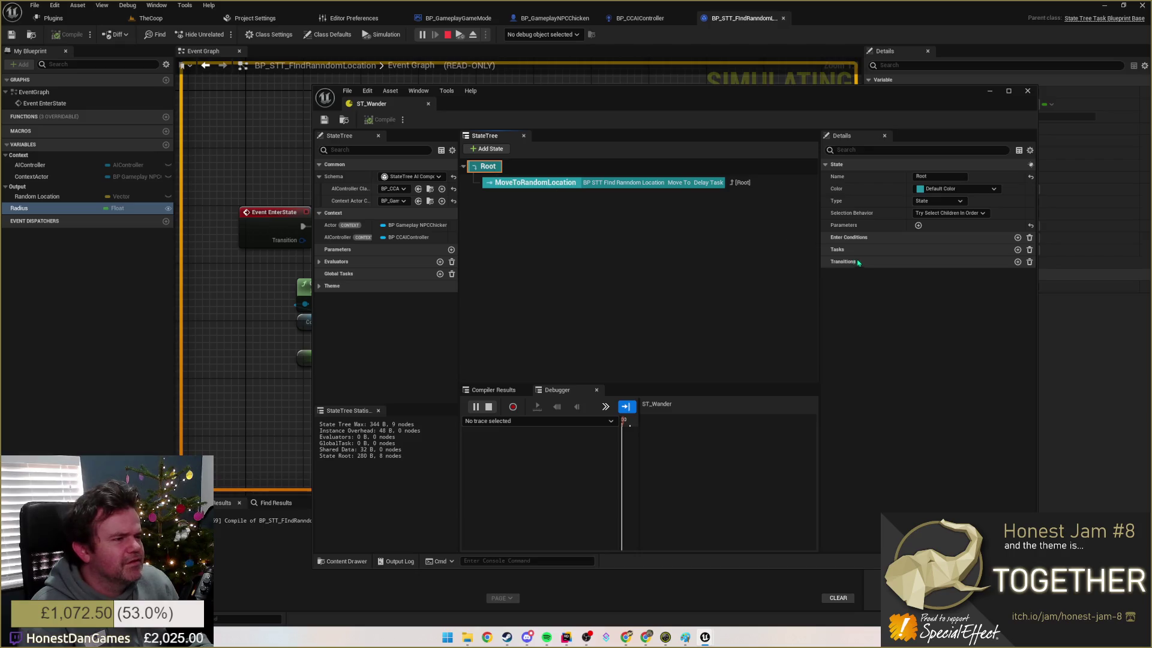
pyautogui.click(531, 183)
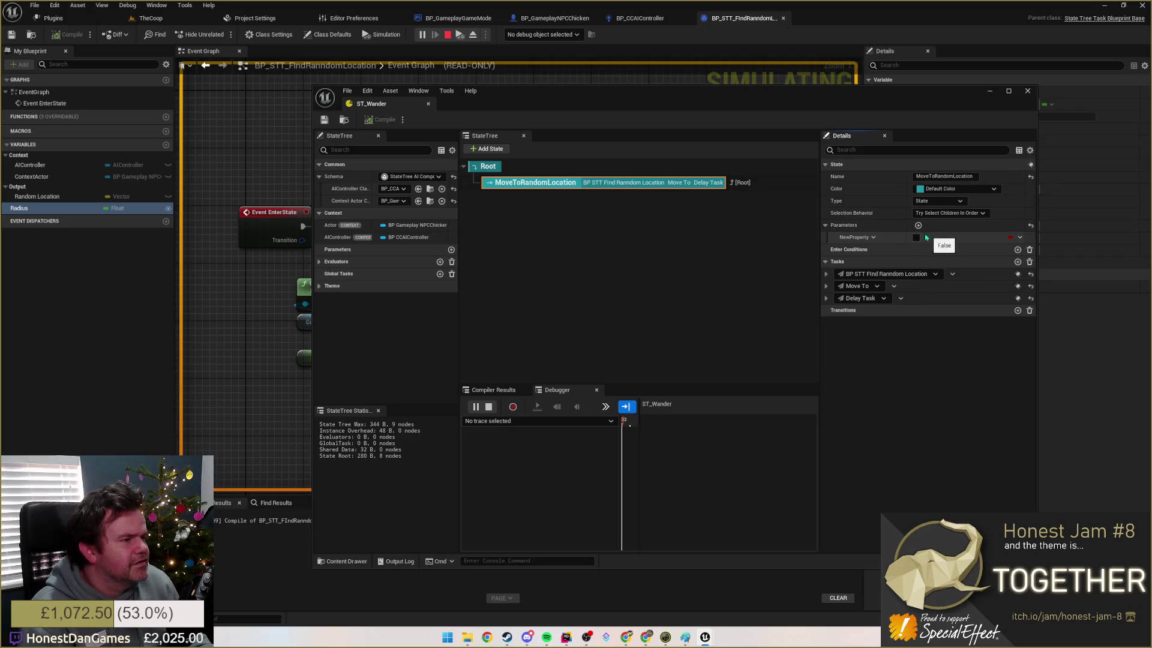
pyautogui.rightClick(854, 240)
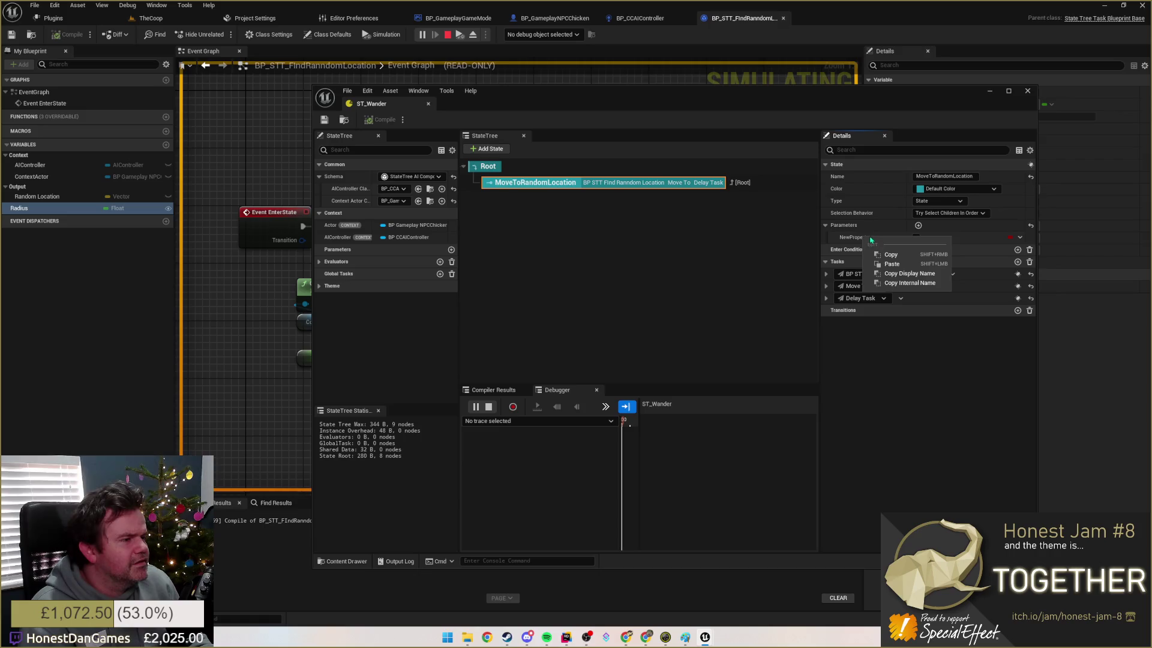
pyautogui.click(854, 240)
pyautogui.click(1020, 238)
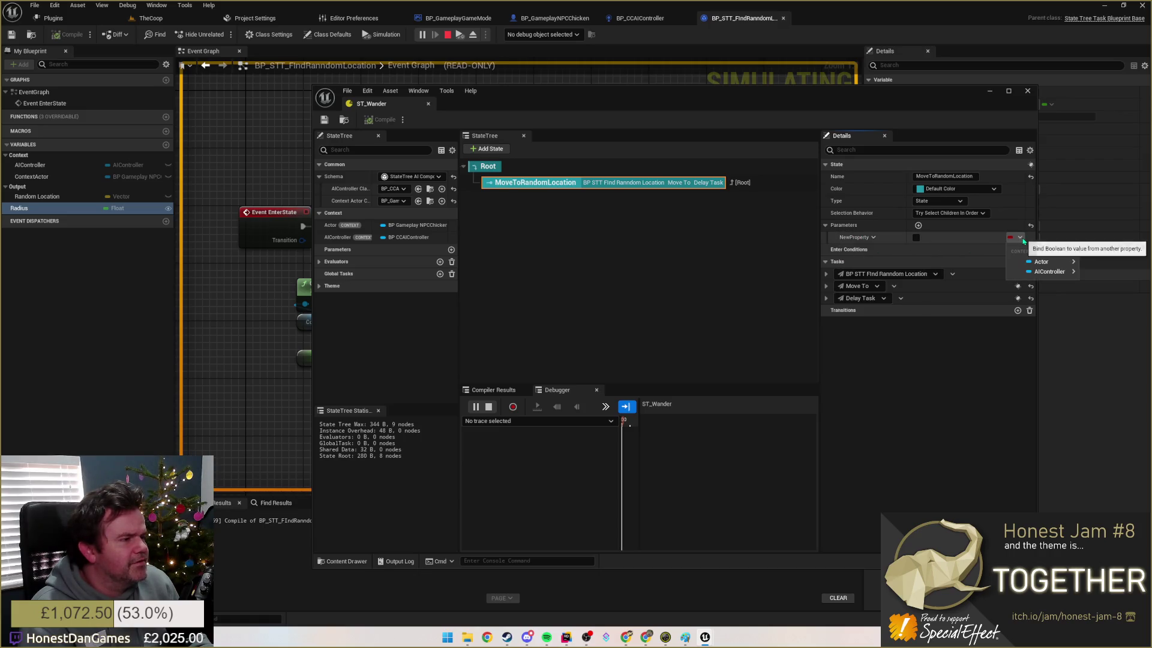
pyautogui.click(1030, 226)
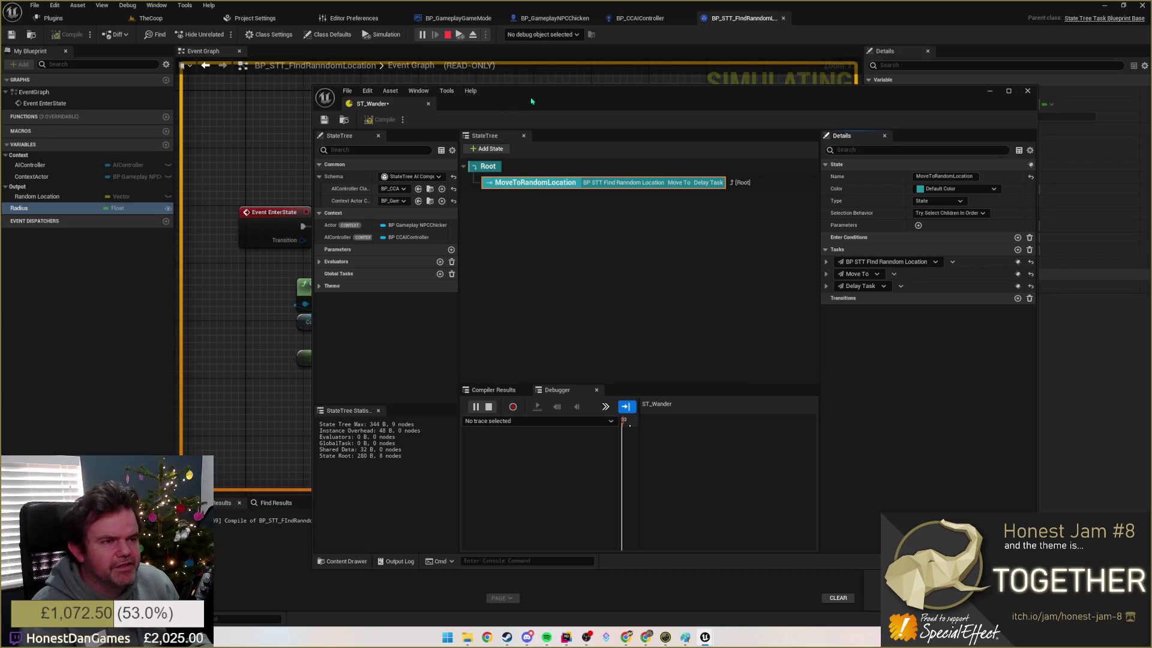
pyautogui.moveTo(535, 100)
pyautogui.mouseDown()
pyautogui.moveTo(662, 131)
pyautogui.moveTo(618, 135)
pyautogui.moveTo(620, 145)
pyautogui.mouseUp()
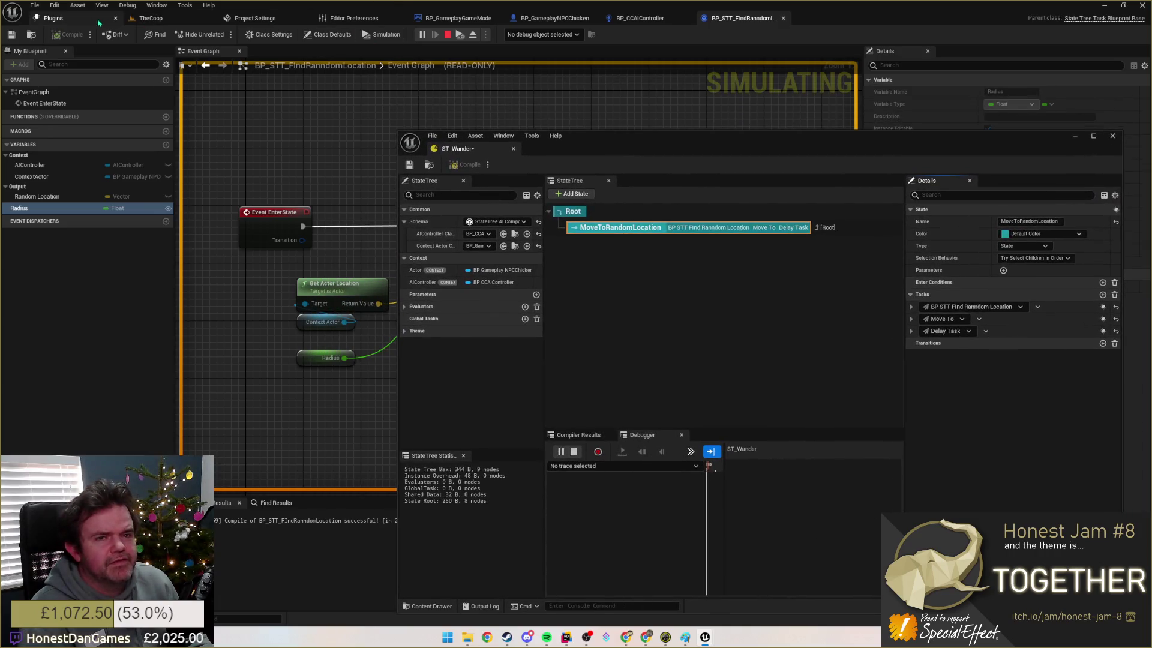
# Step: Snap the main editor to the left half and the StateTree window to the right half
pyautogui.click(84, 23)
pyautogui.press('super+Left')
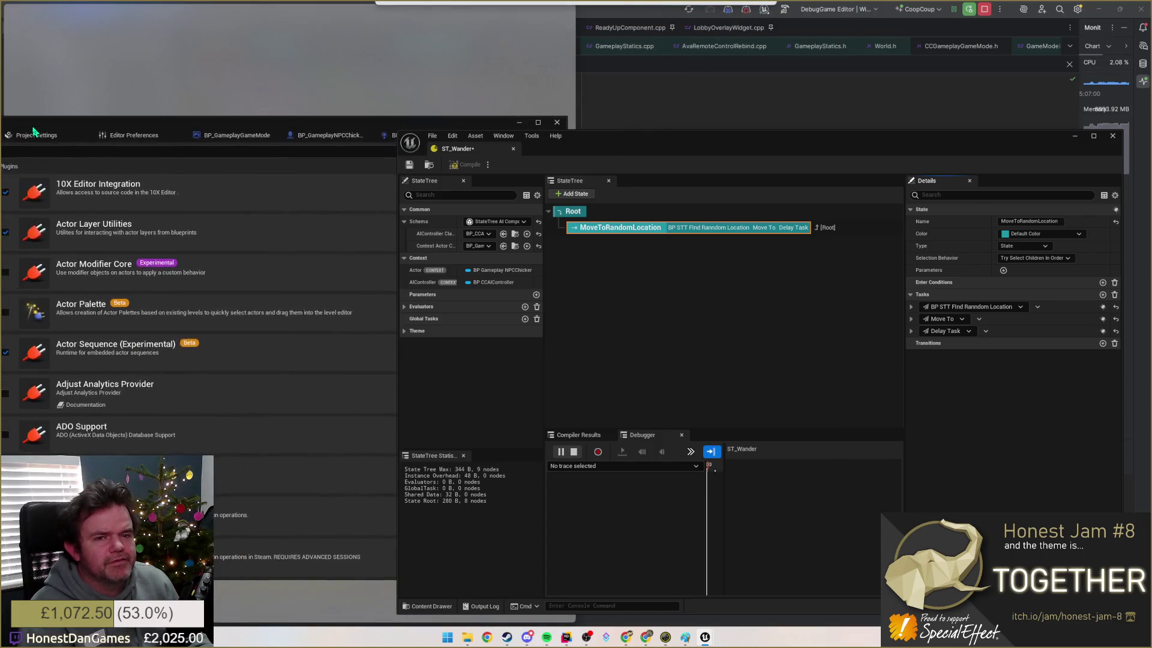
pyautogui.moveTo(629, 146); pyautogui.dragTo(713, 145)
pyautogui.press('super+Right')
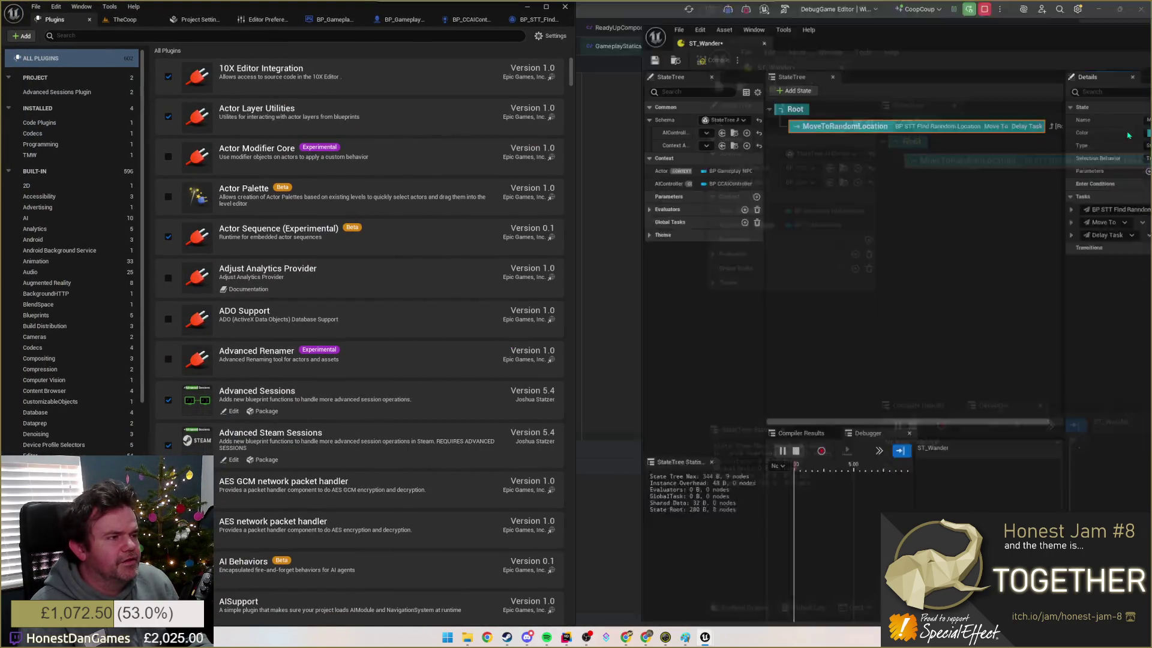
pyautogui.moveTo(576, 163); pyautogui.dragTo(733, 168)
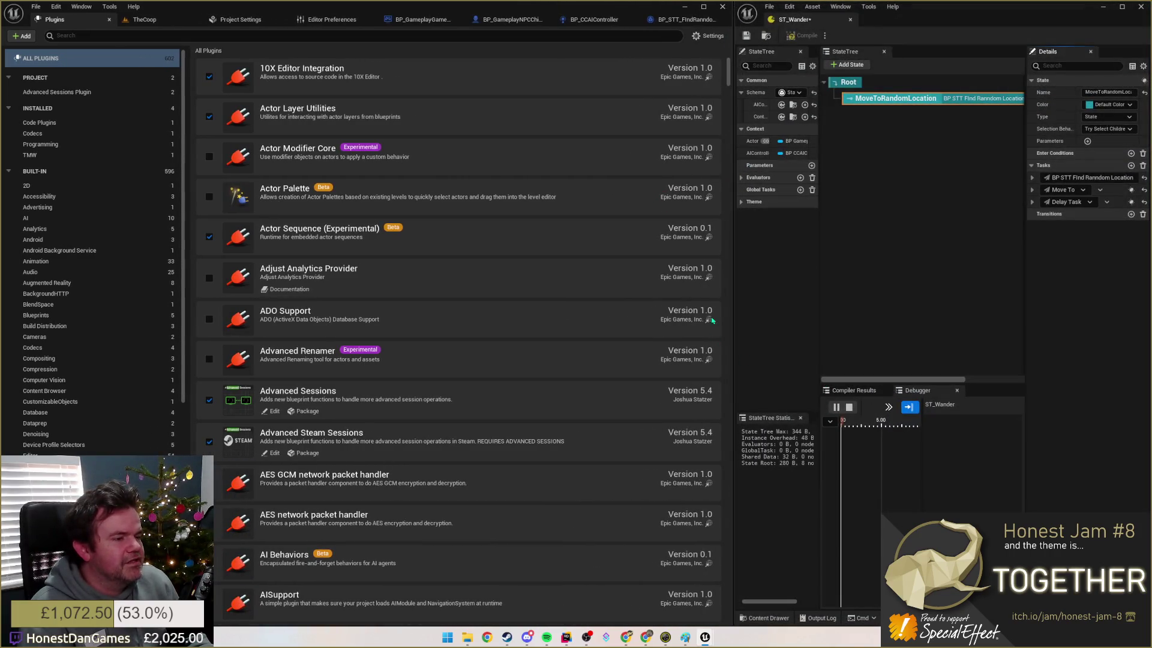
pyautogui.moveTo(732, 313); pyautogui.dragTo(570, 313)
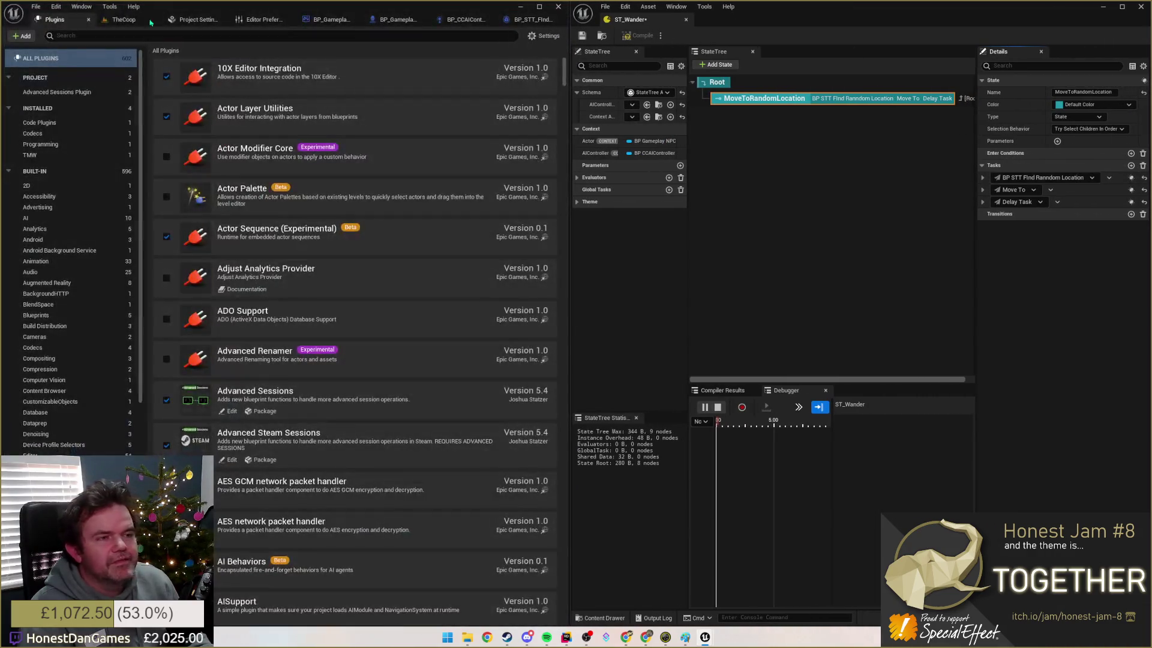
# Step: Switch to TheCoop, stop the play session and select the chicken NPC
pyautogui.click(123, 19)
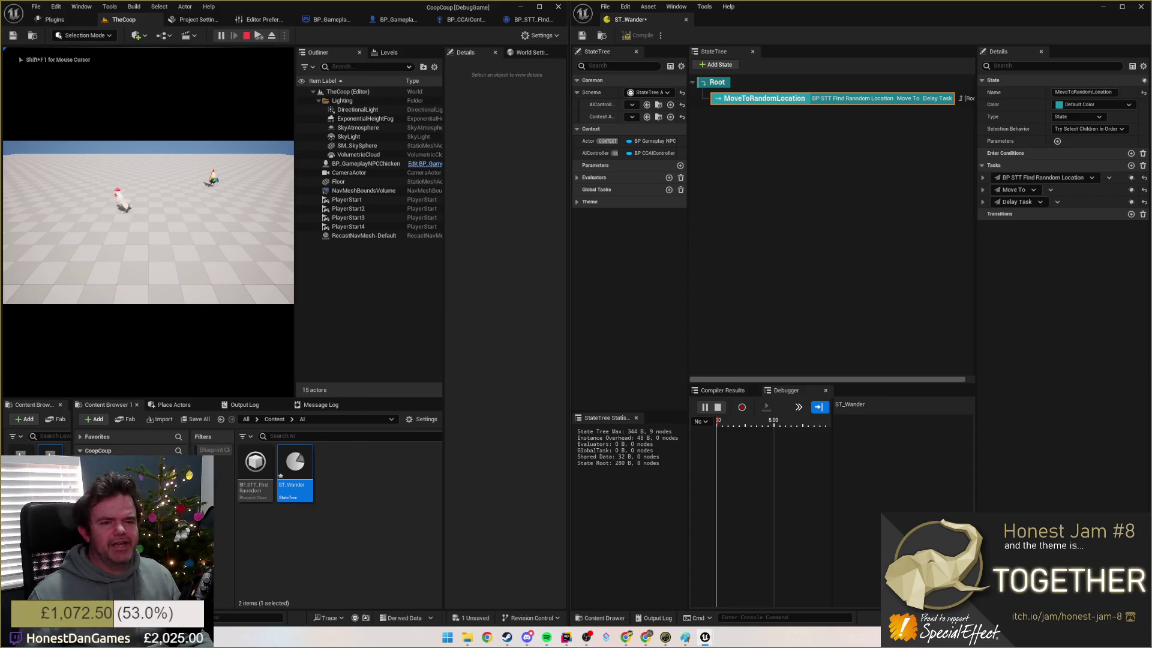
pyautogui.press('Escape')
pyautogui.click(231, 182)
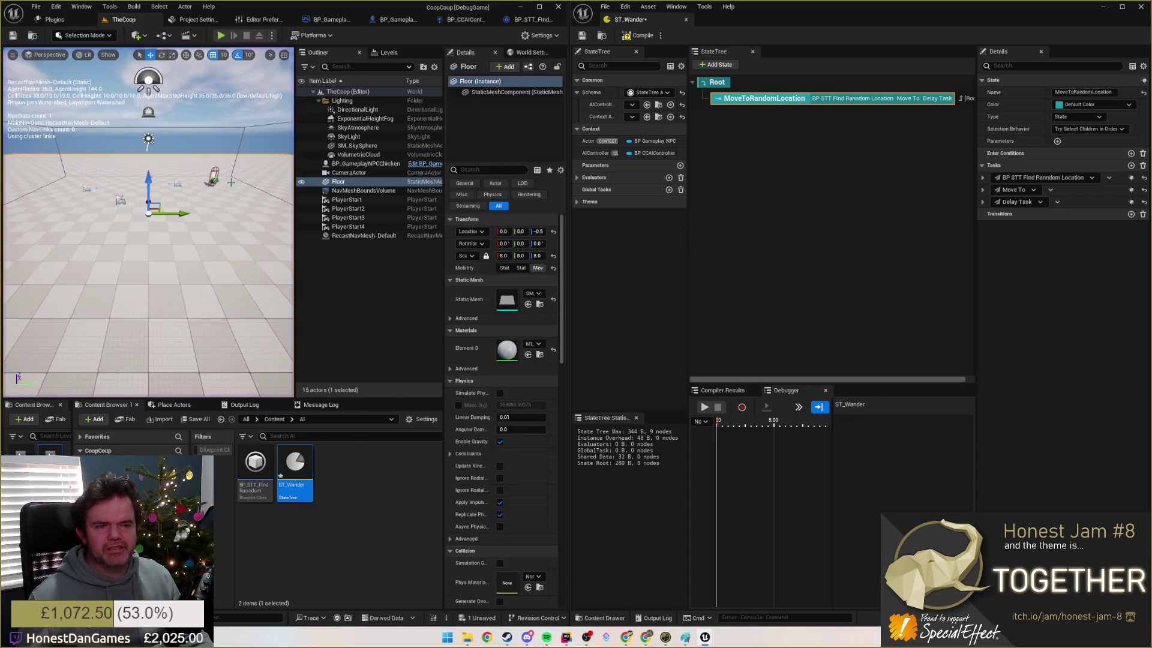
pyautogui.click(213, 176)
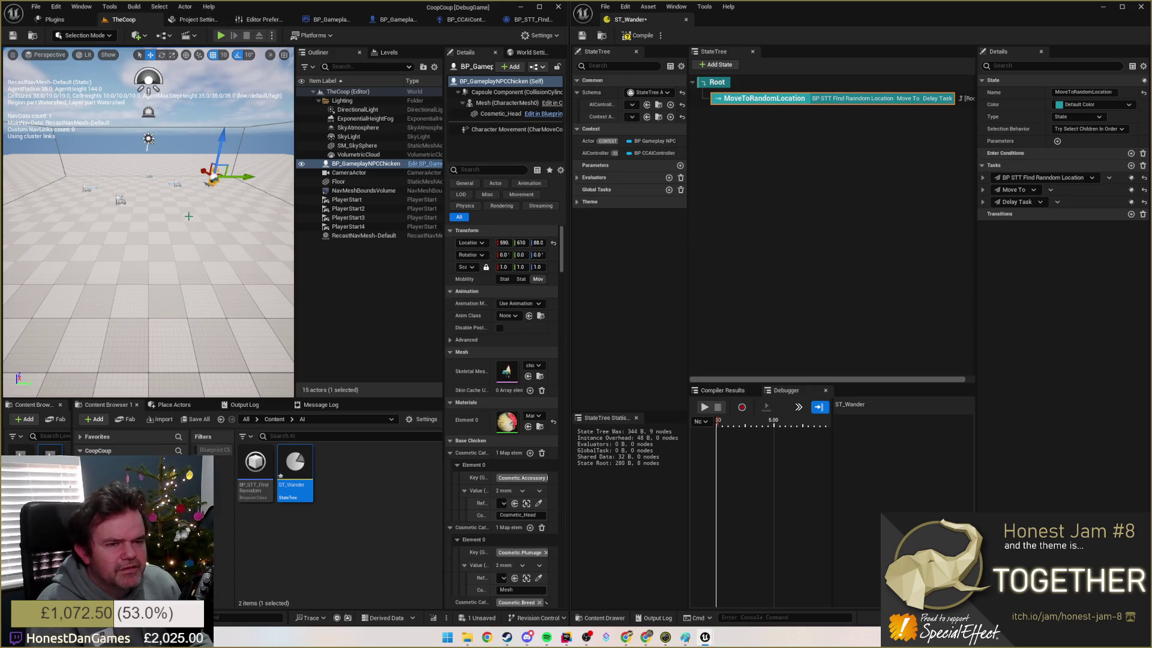
# Step: Delete the existing chicken from the level and search assets for 'npc' with Ctrl+P
pyautogui.press('Delete')
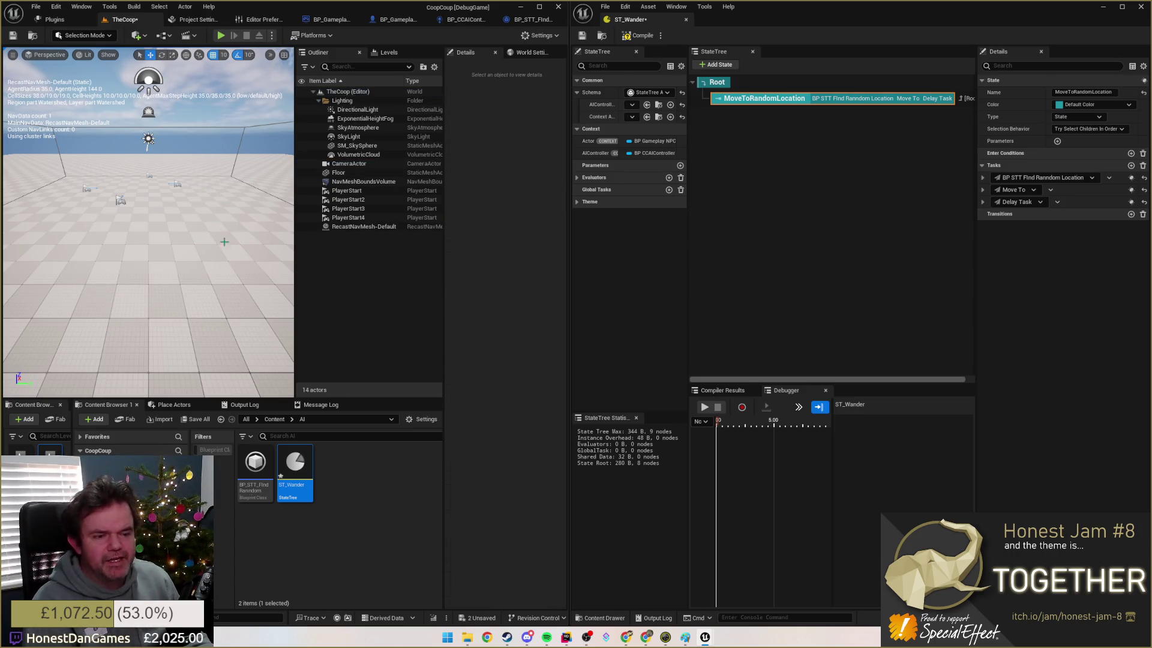
pyautogui.click(366, 482)
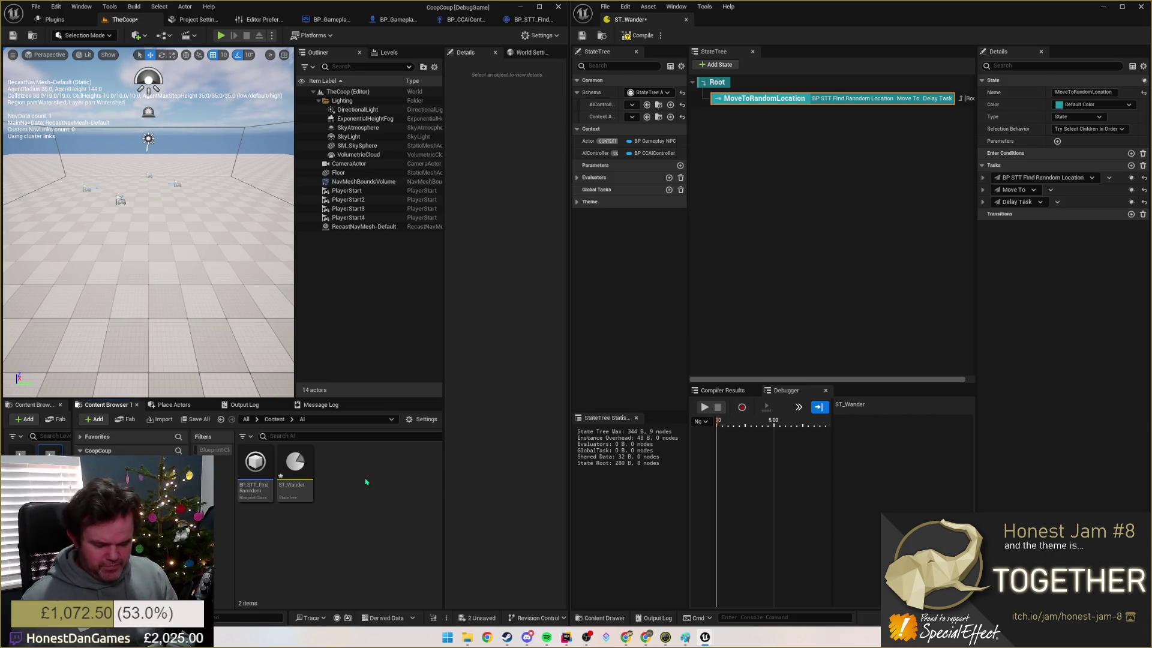
pyautogui.hotkey('ctrl', 'p')
pyautogui.write('cc')
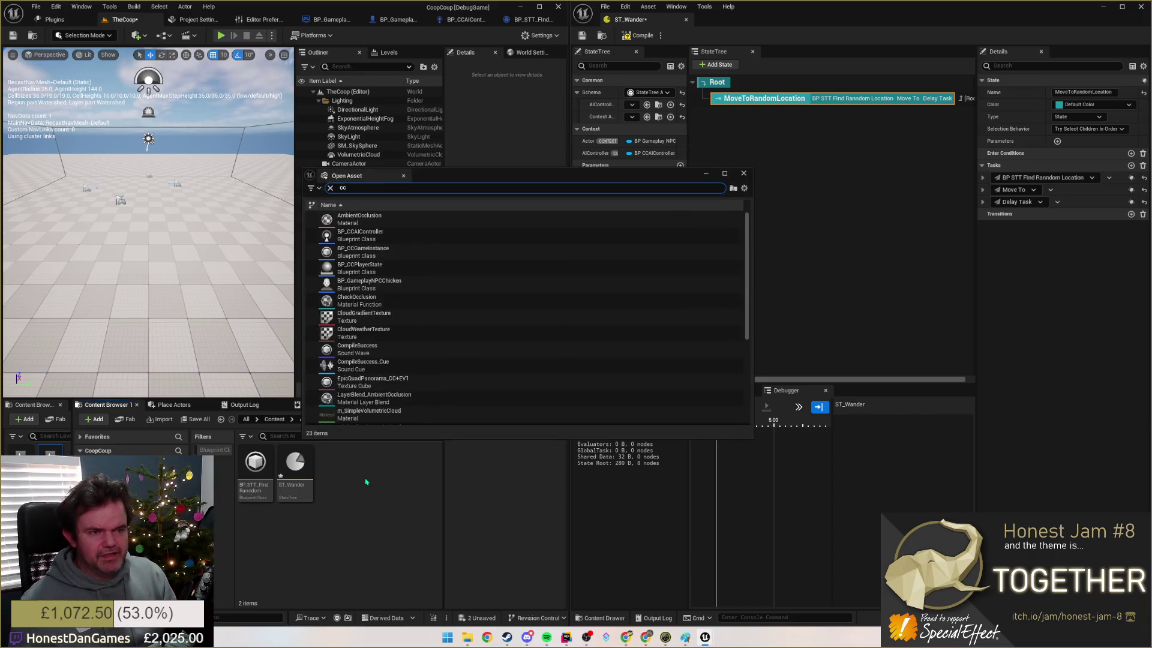
pyautogui.write(' npc')
# Step: Drag BP_GameplayNPCChicken into the viewport and start a Play session
pyautogui.click(360, 219)
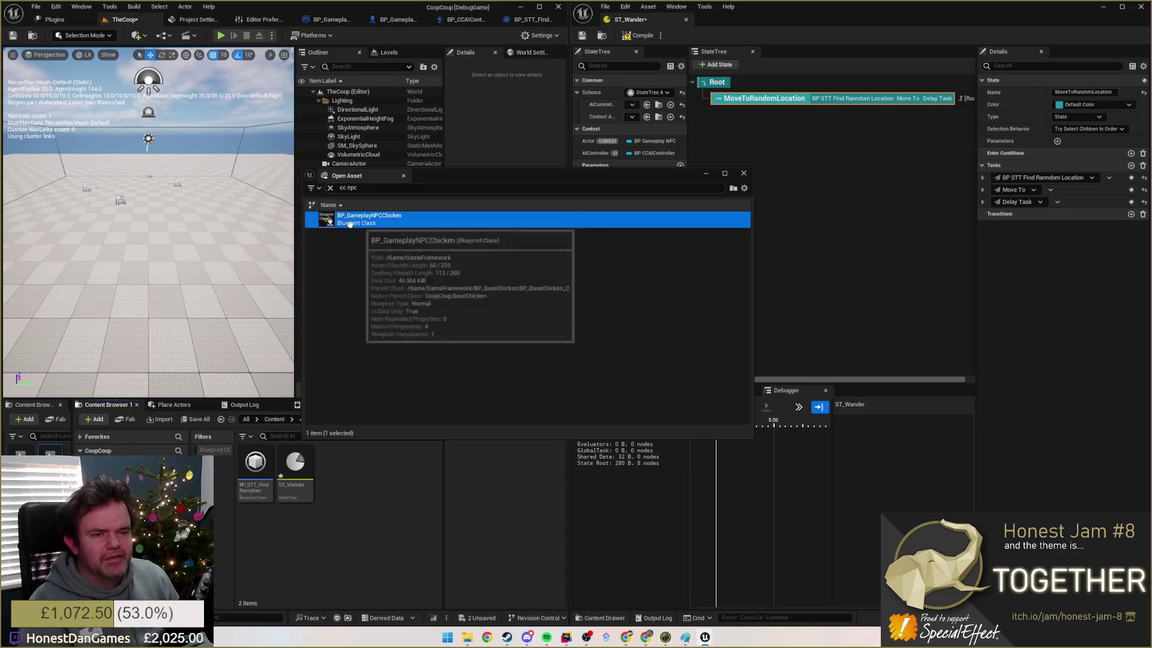
pyautogui.moveTo(360, 219)
pyautogui.mouseDown()
pyautogui.moveTo(170, 231)
pyautogui.moveTo(146, 213)
pyautogui.mouseUp()
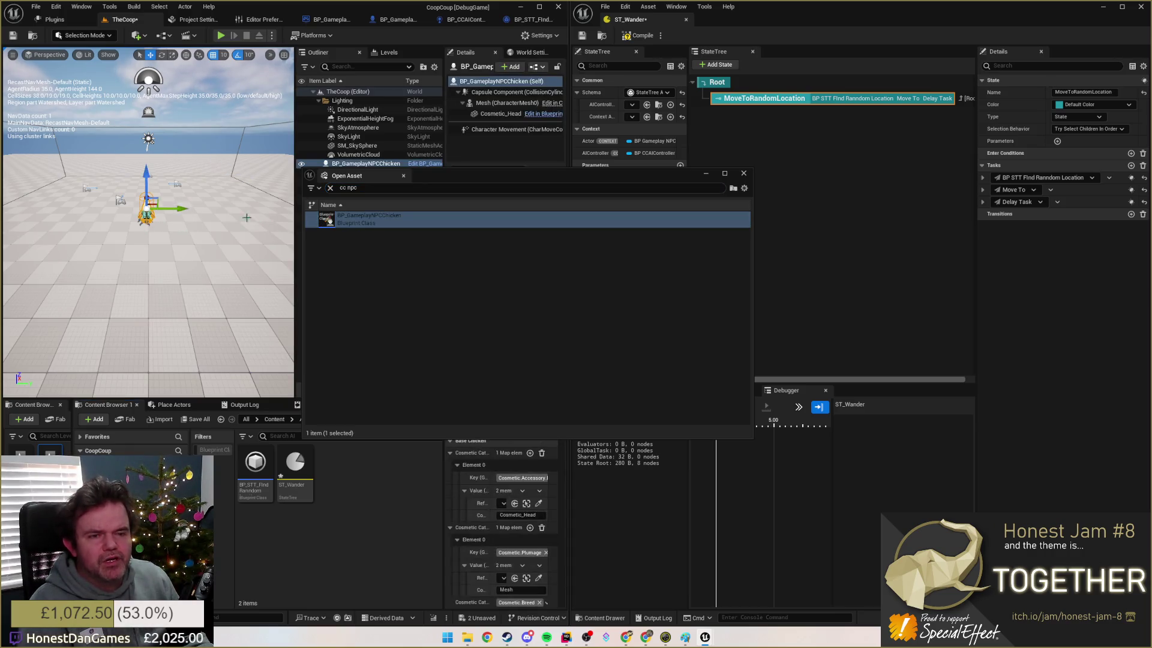
pyautogui.click(221, 36)
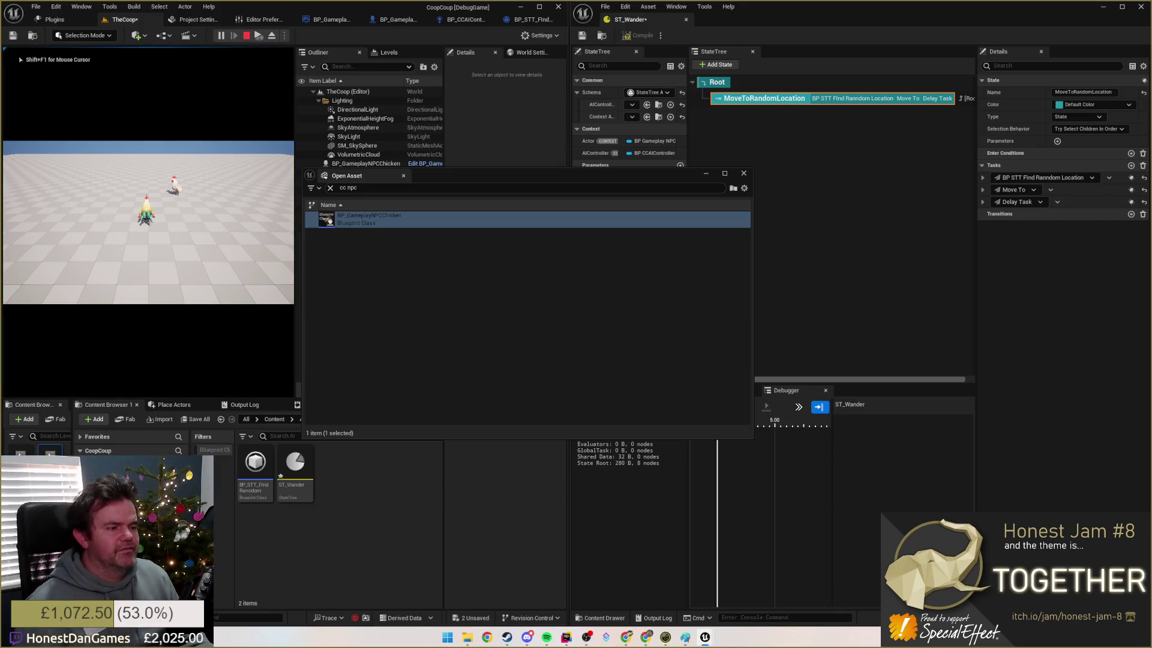
pyautogui.click(492, 179)
# Step: Close the Open Asset window, end Play-in-Editor with Esc, and select the placed chicken
pyautogui.click(743, 174)
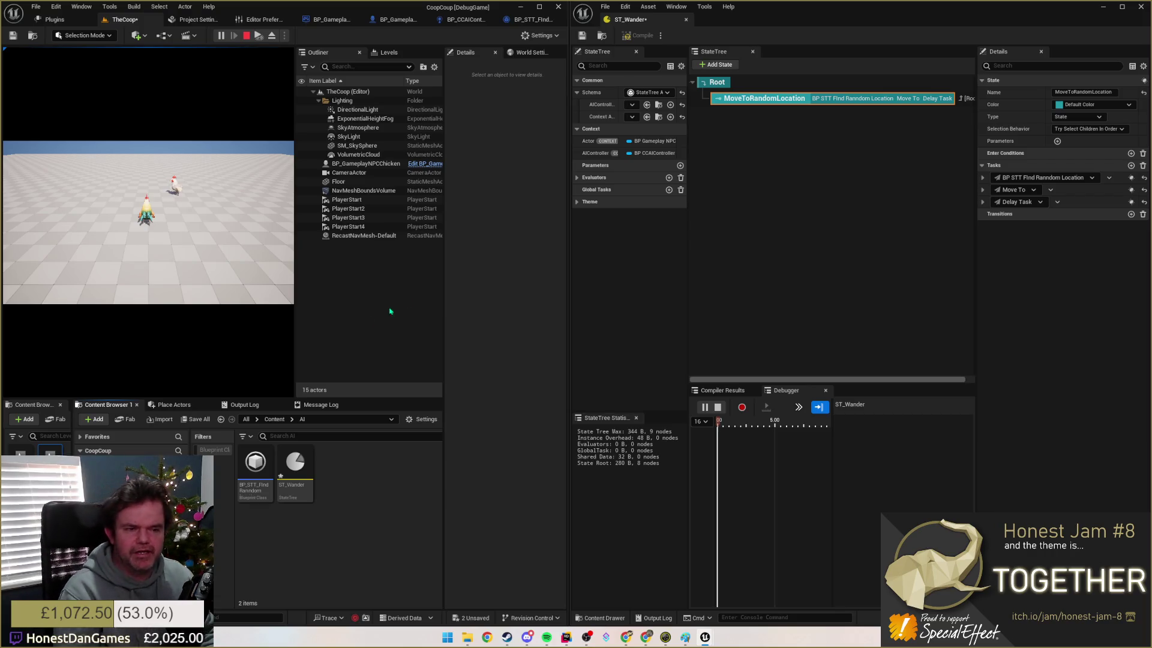
pyautogui.click(150, 240)
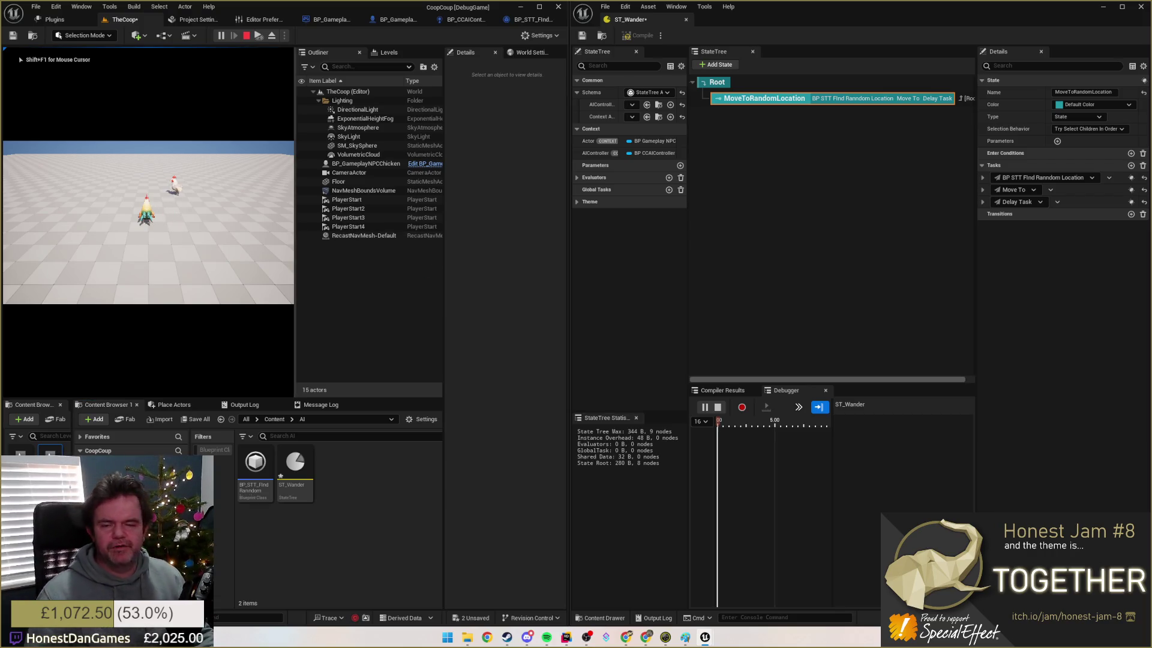
pyautogui.press('Escape')
pyautogui.click(366, 163)
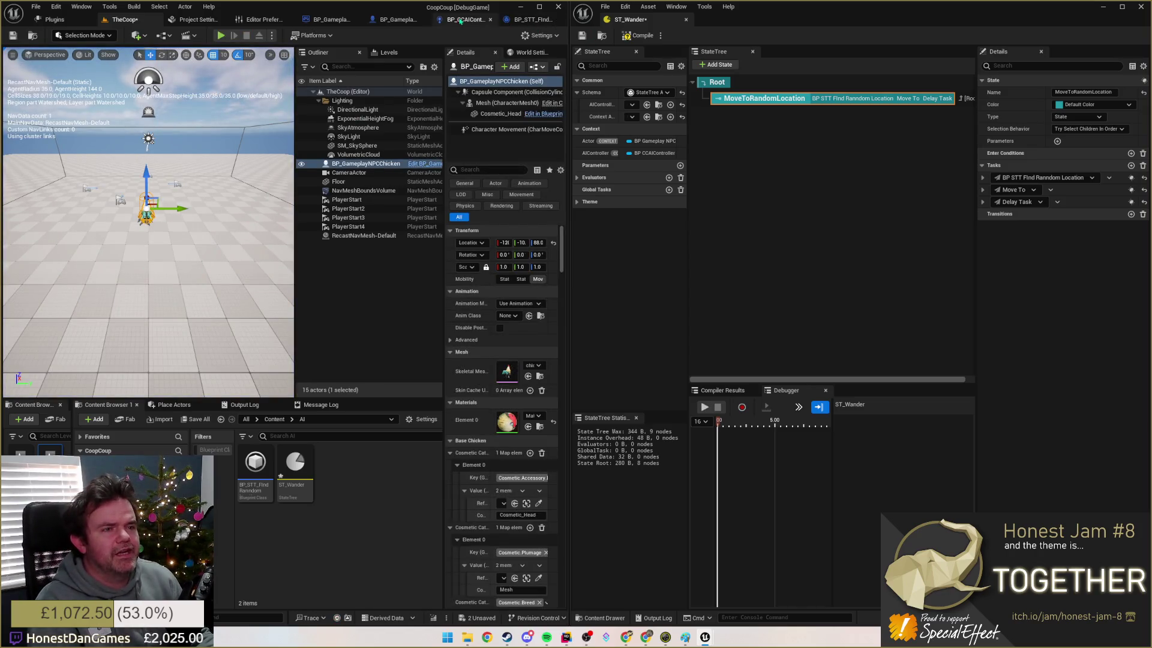
# Step: Open BP_CCAIController's class defaults, then open BP_GameplayNPCChicken in the full Blueprint Editor
pyautogui.click(460, 20)
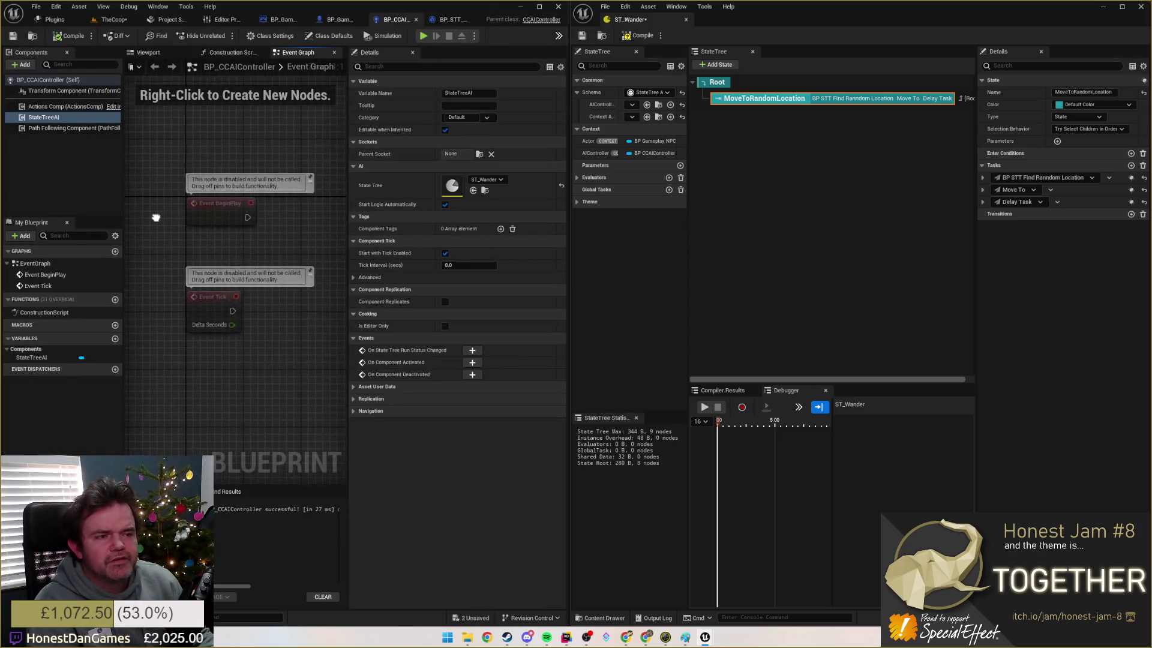
pyautogui.click(50, 106)
pyautogui.click(49, 82)
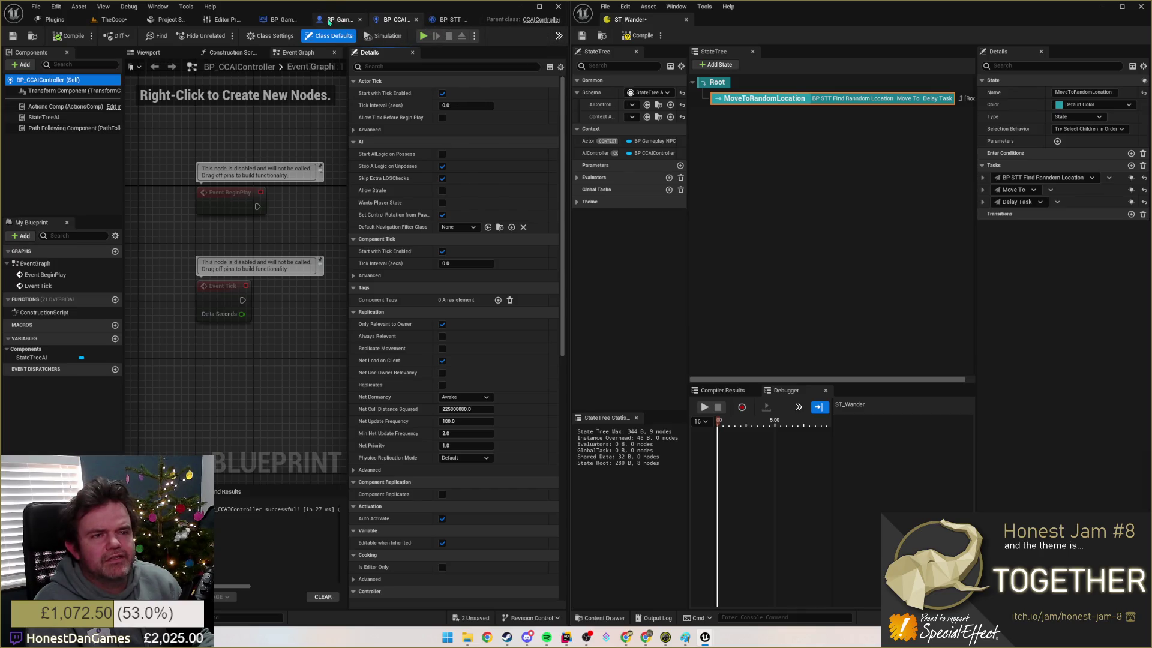
pyautogui.click(332, 21)
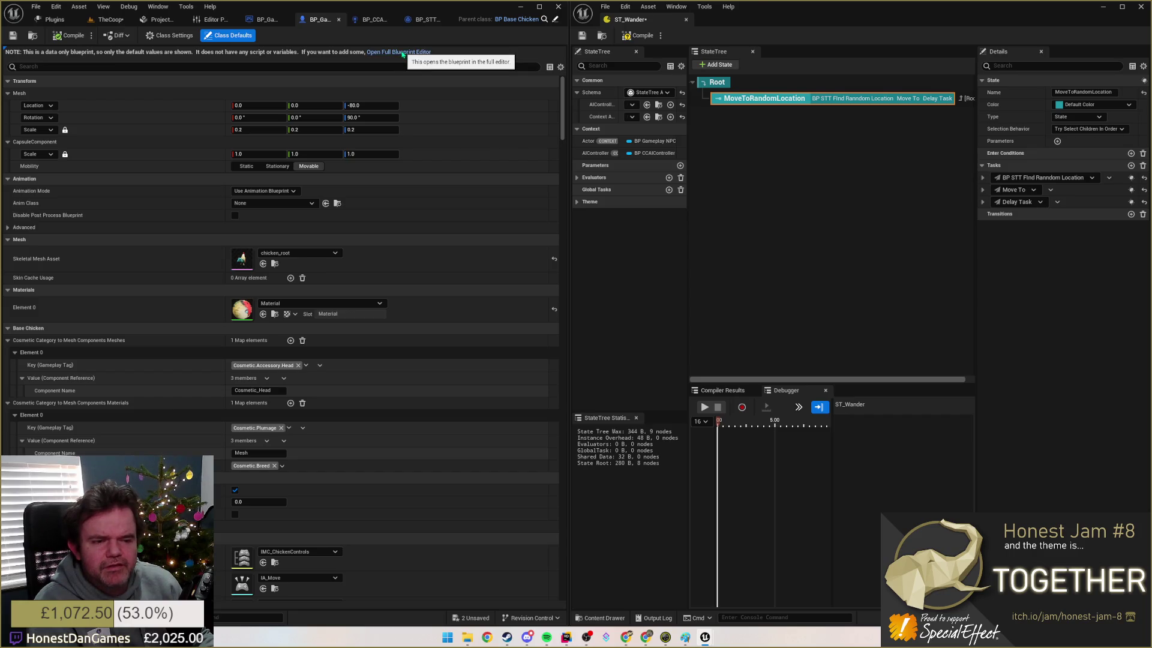
pyautogui.click(401, 52)
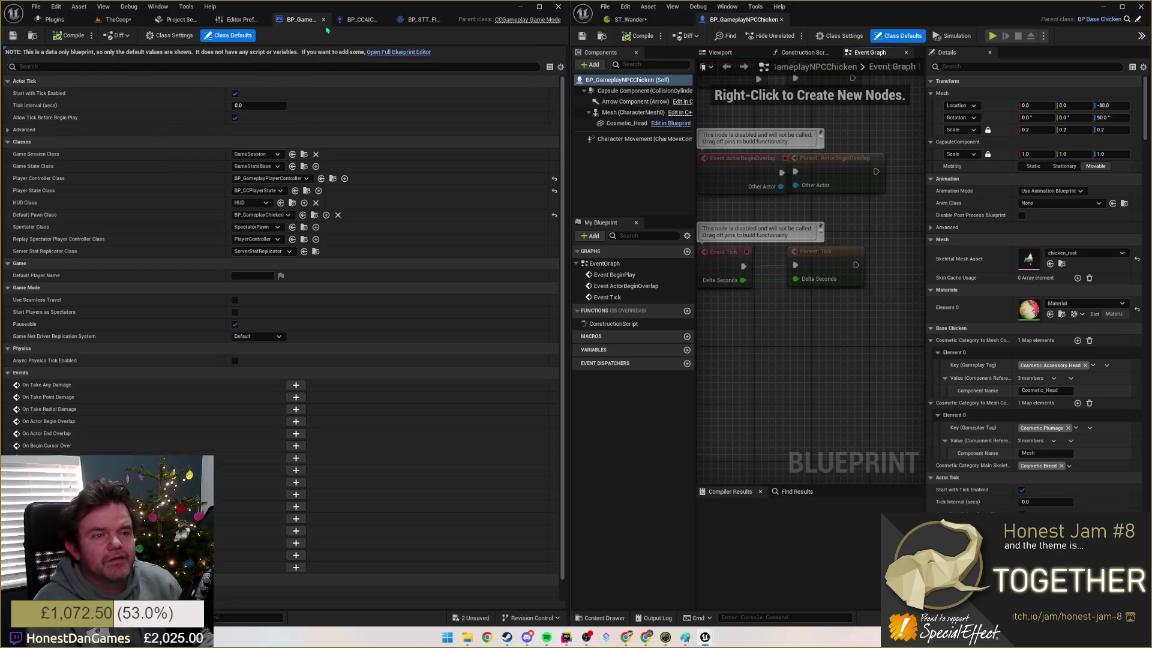
# Step: Open BP_GameplayGameMode in the full editor and dock both Blueprint tabs in the left window
pyautogui.click(169, 35)
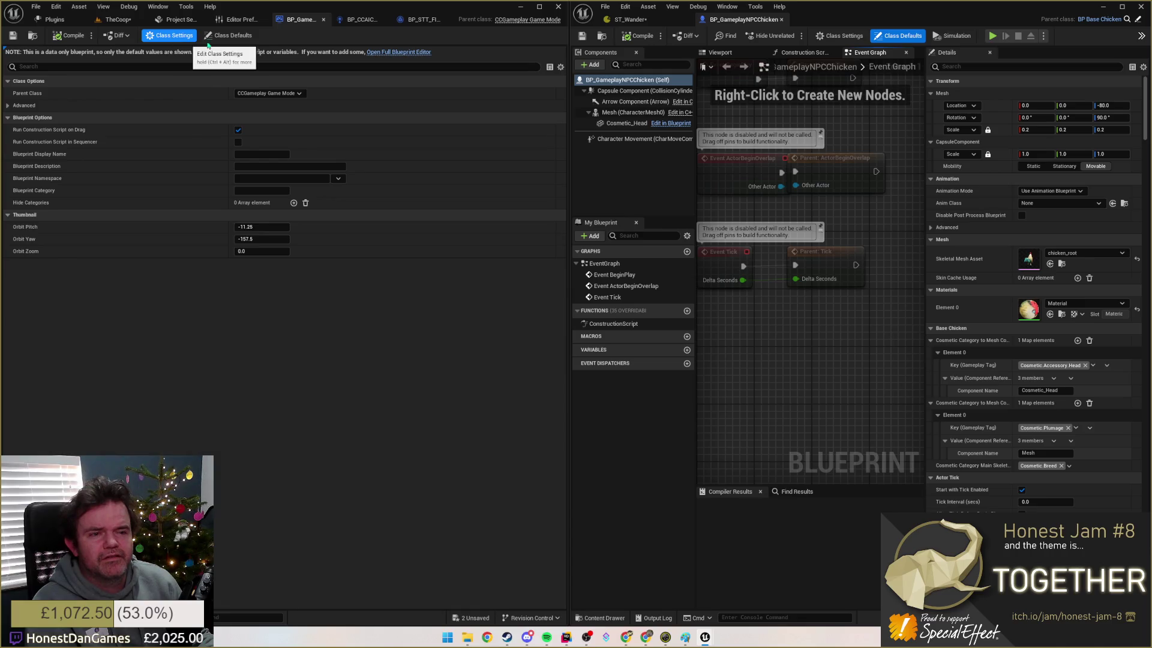
pyautogui.click(389, 53)
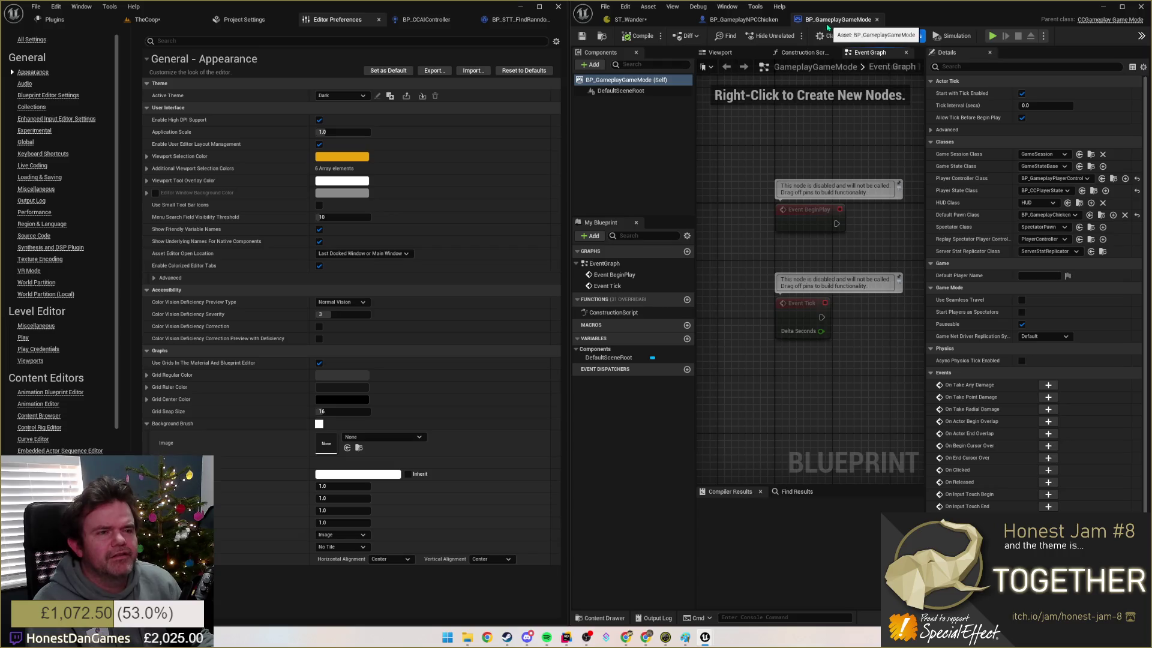
pyautogui.moveTo(831, 25); pyautogui.dragTo(349, 20)
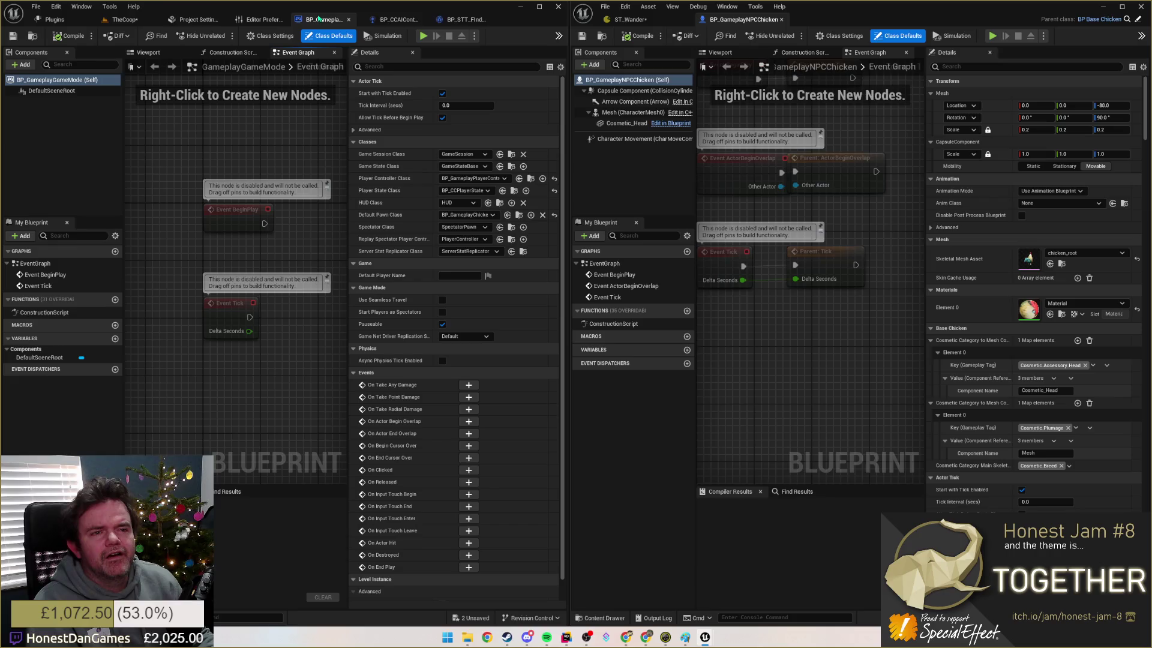
pyautogui.click(371, 20)
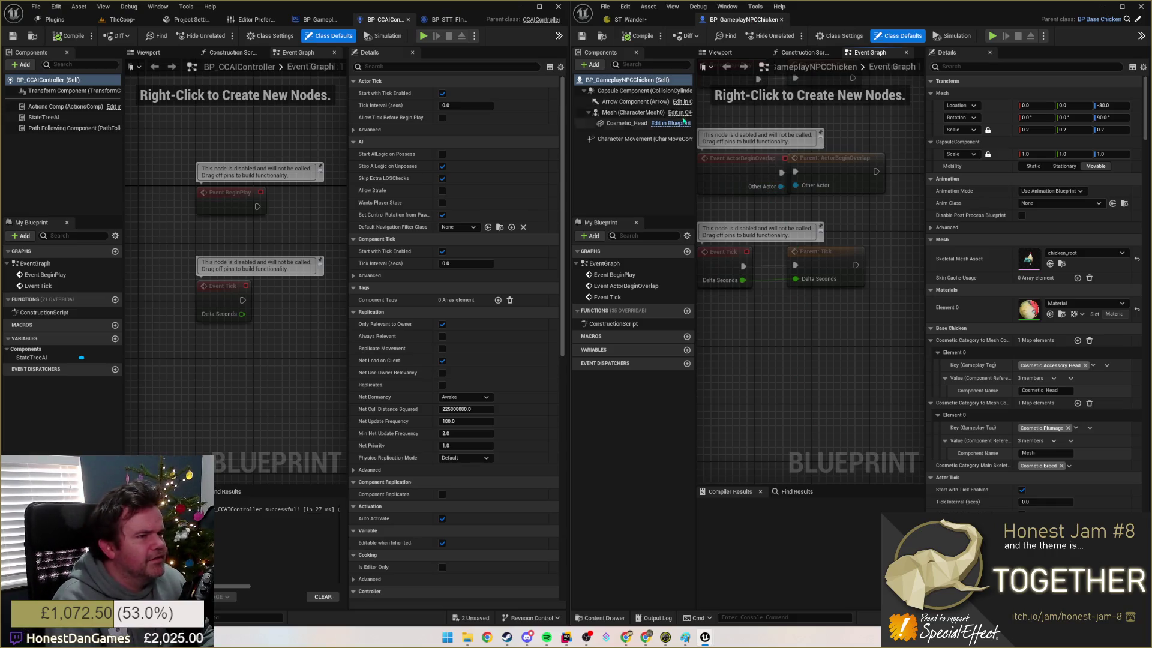
pyautogui.moveTo(724, 28); pyautogui.dragTo(372, 19)
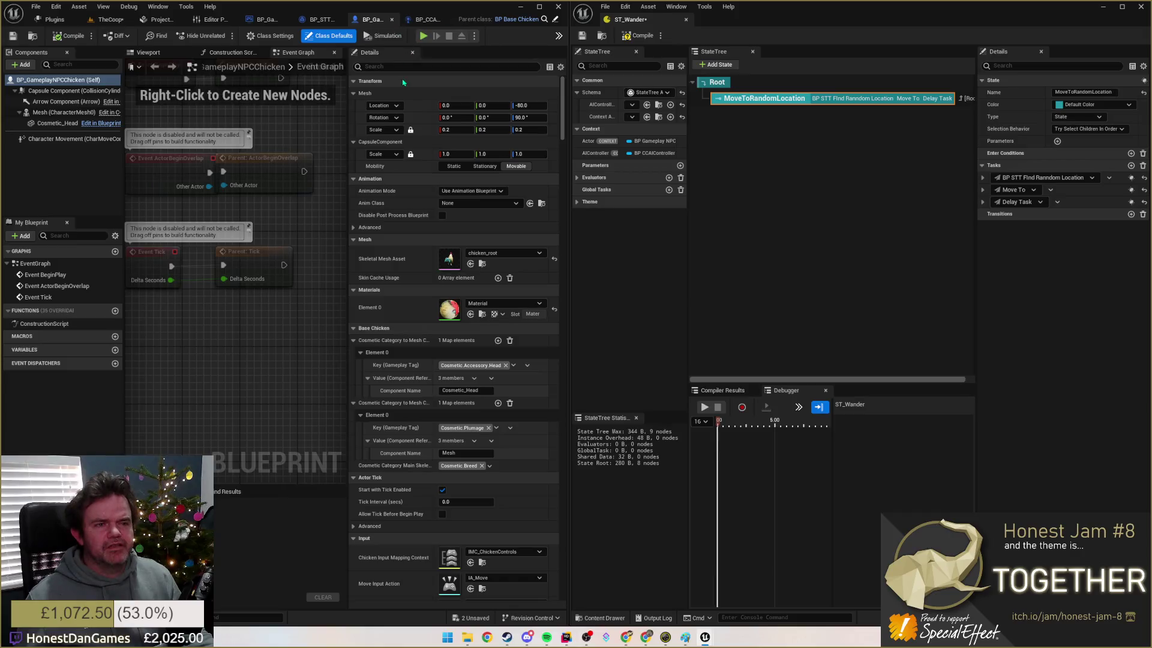
# Step: Uncheck Use Controller Rotation Yaw on the chicken, compile, and save all
pyautogui.write('poss')
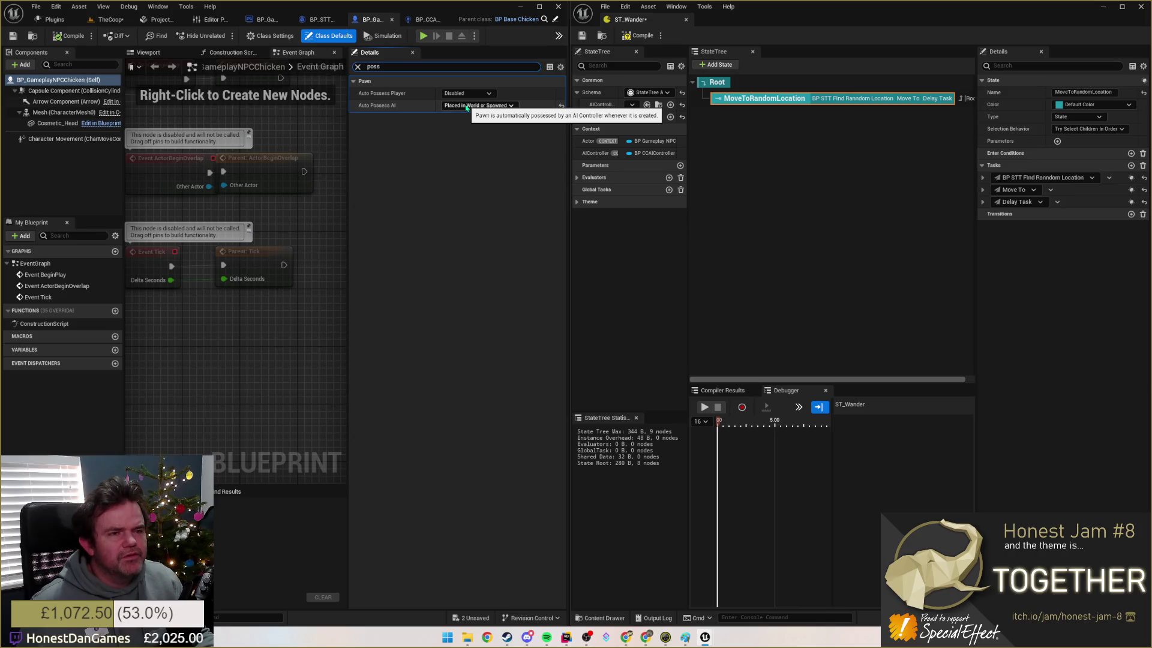
pyautogui.doubleClick(373, 66)
pyautogui.write('controll')
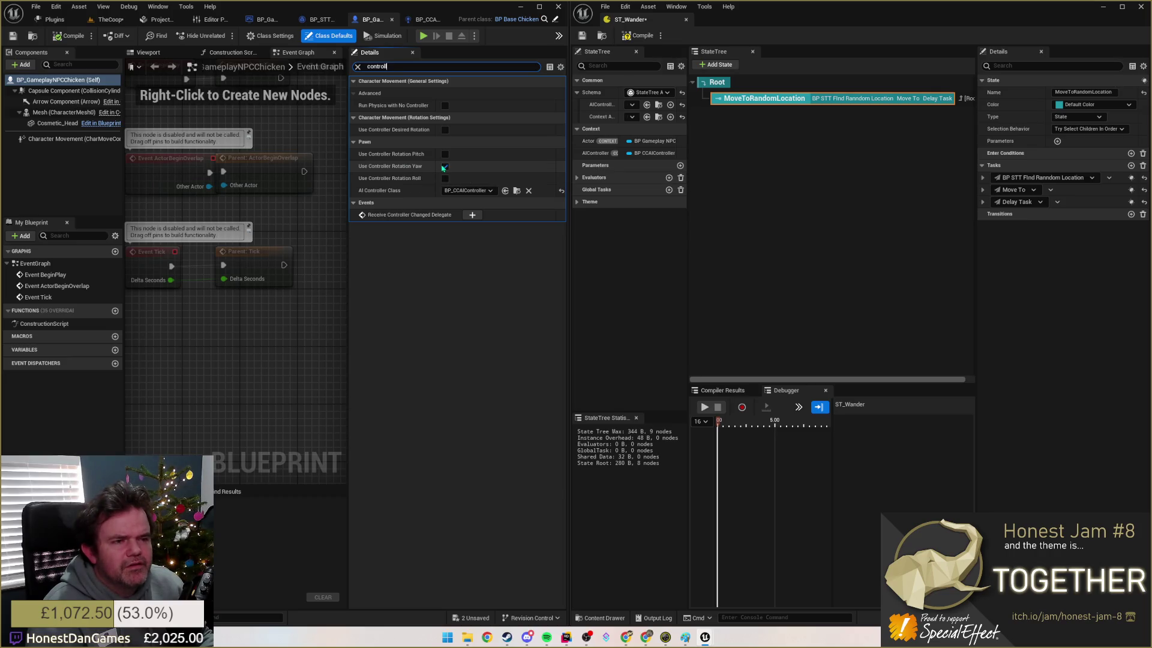
pyautogui.click(444, 166)
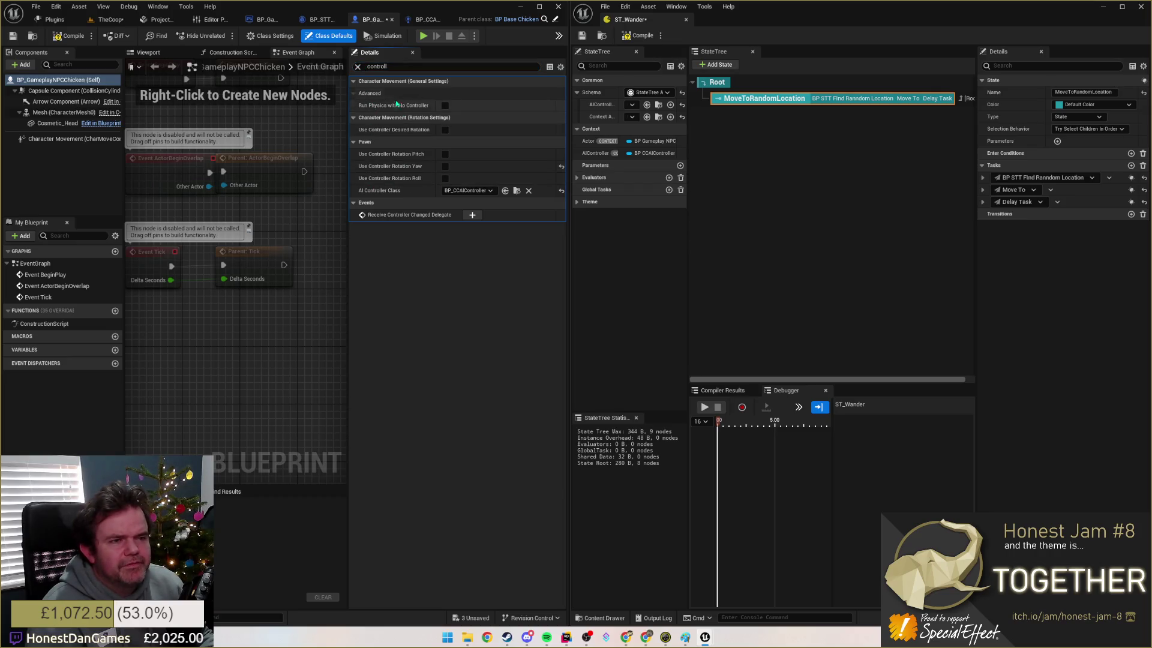
pyautogui.click(63, 36)
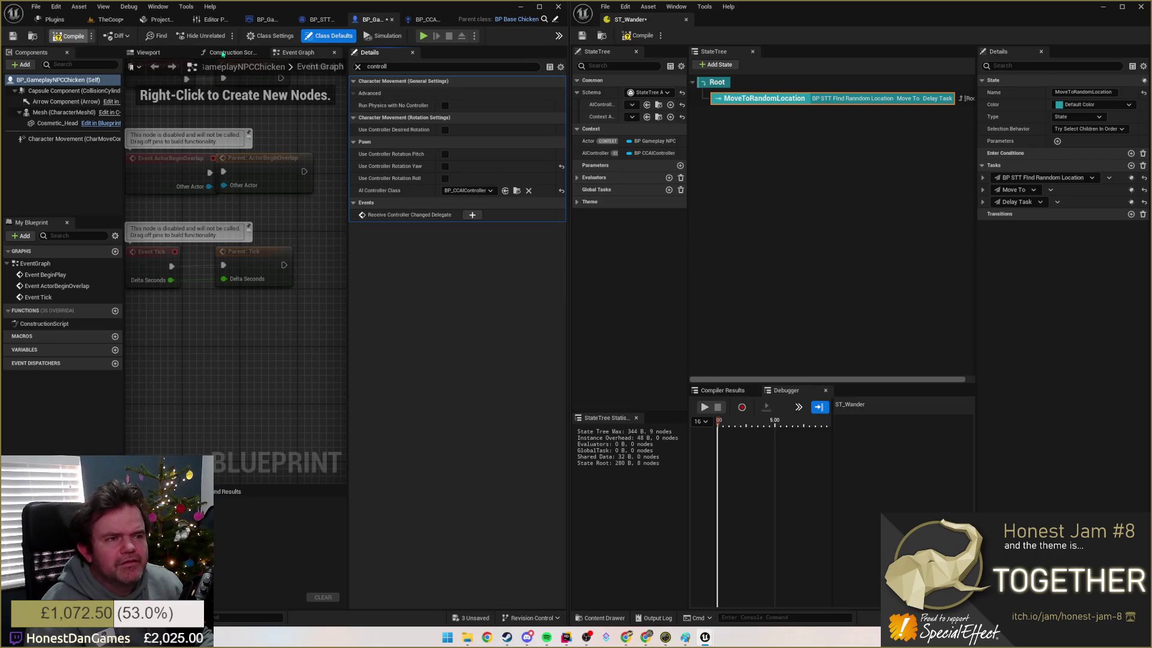
pyautogui.hotkey('ctrl', 'shift', 's')
# Step: Return to the chicken Blueprint and show only the Character Movement component's settings
pyautogui.click(427, 19)
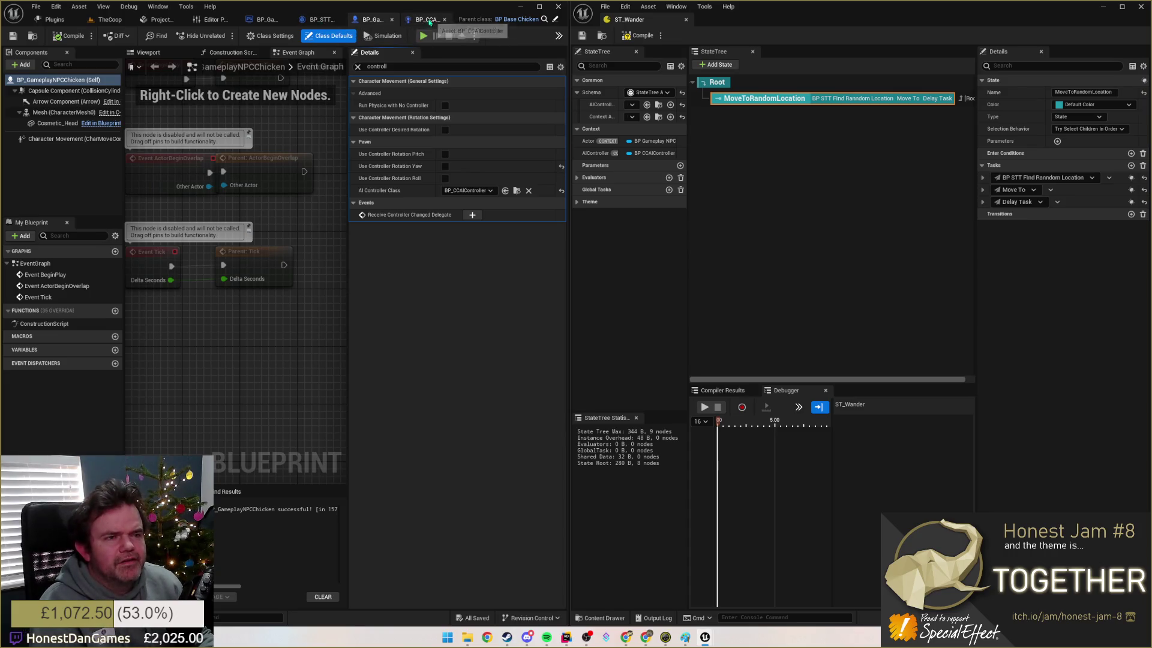
pyautogui.click(396, 20)
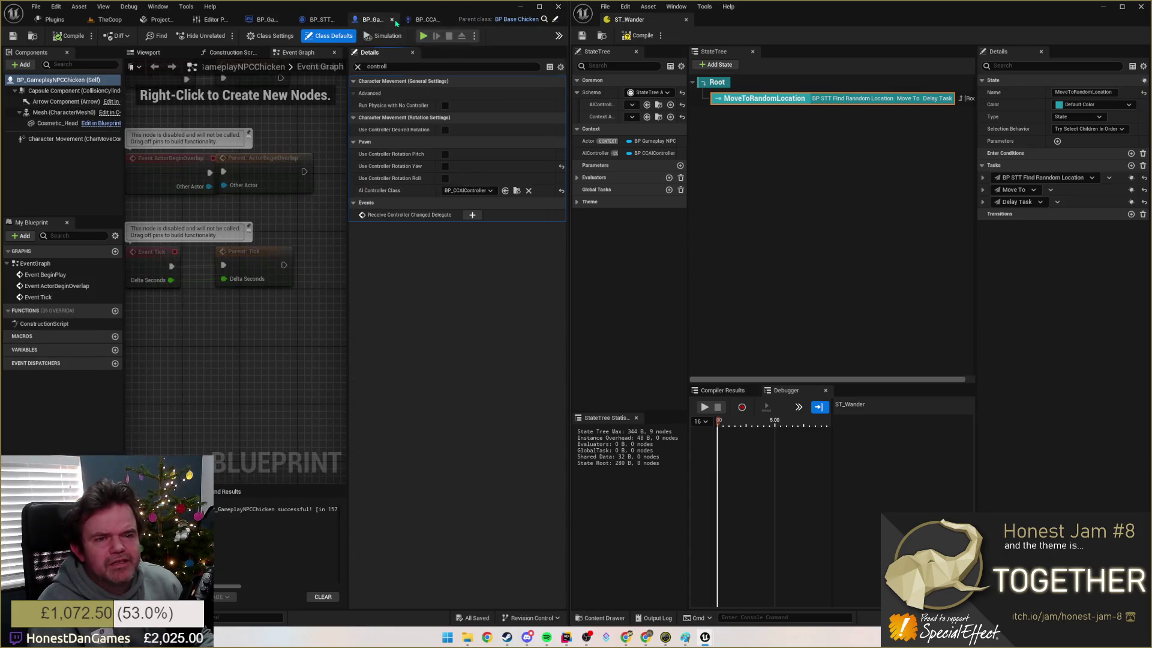
pyautogui.click(49, 137)
pyautogui.click(19, 112)
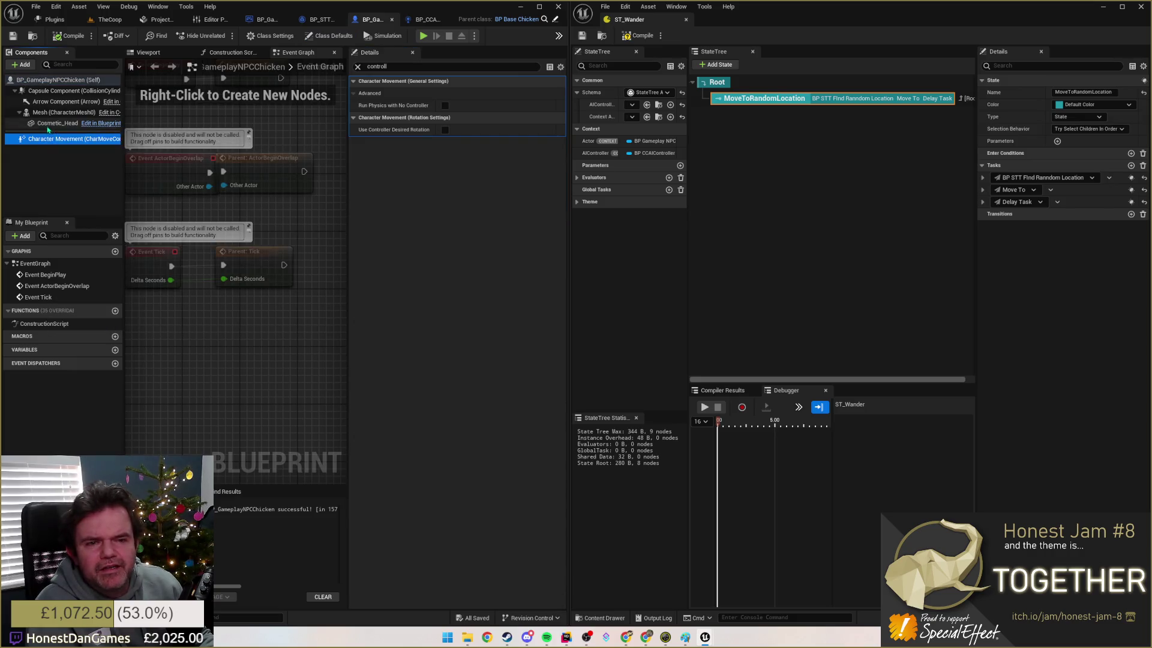
# Step: Inspect the AI controller's StateTreeAI component tick settings and recompile the controller Blueprint
pyautogui.click(427, 19)
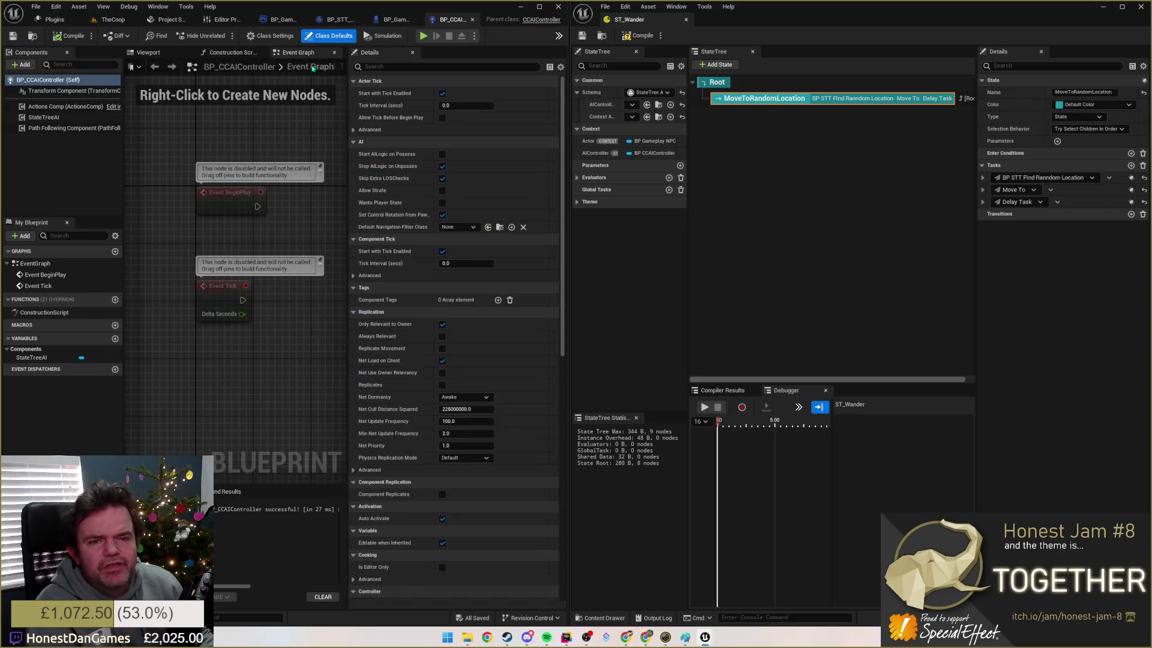
pyautogui.click(45, 118)
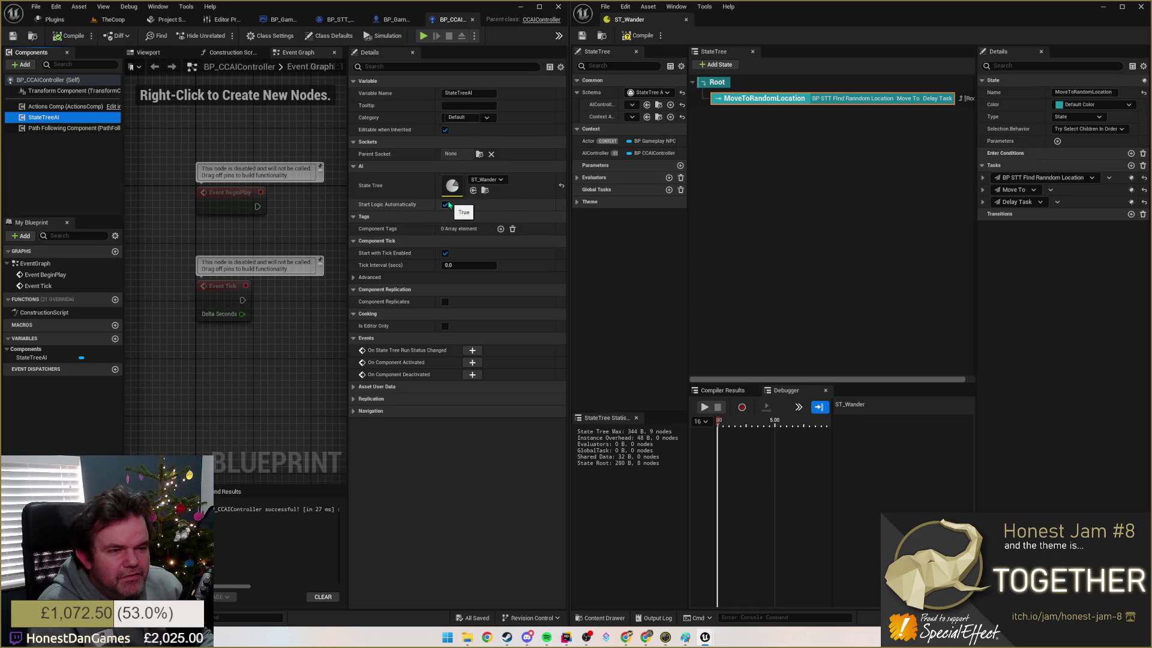
pyautogui.click(355, 278)
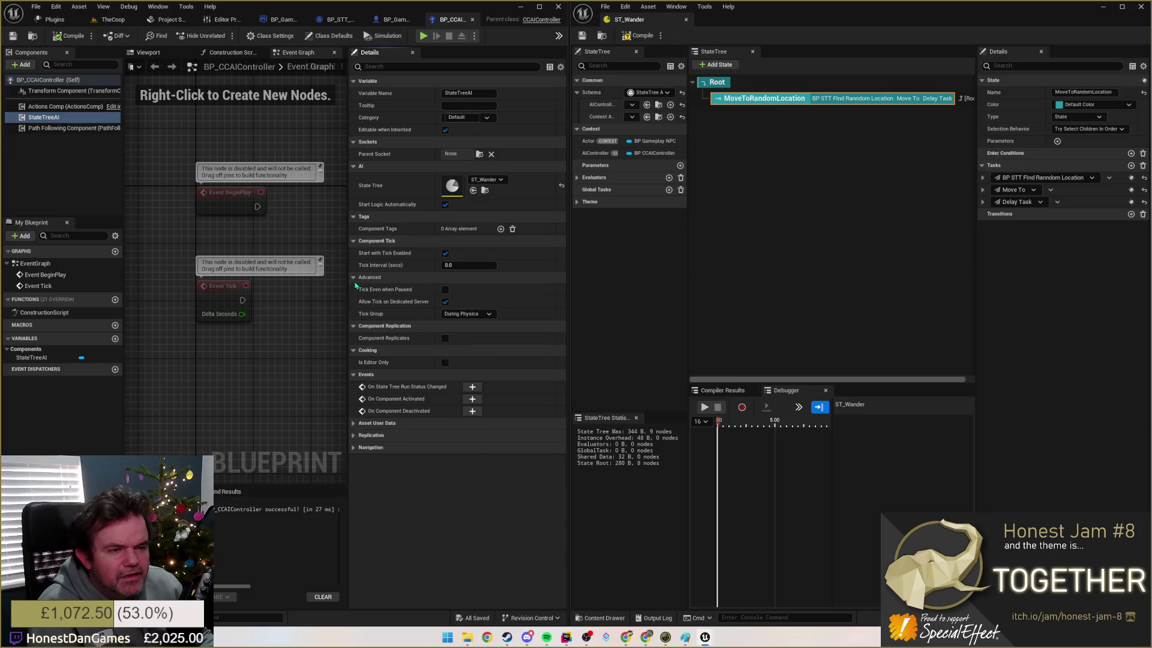
pyautogui.click(355, 277)
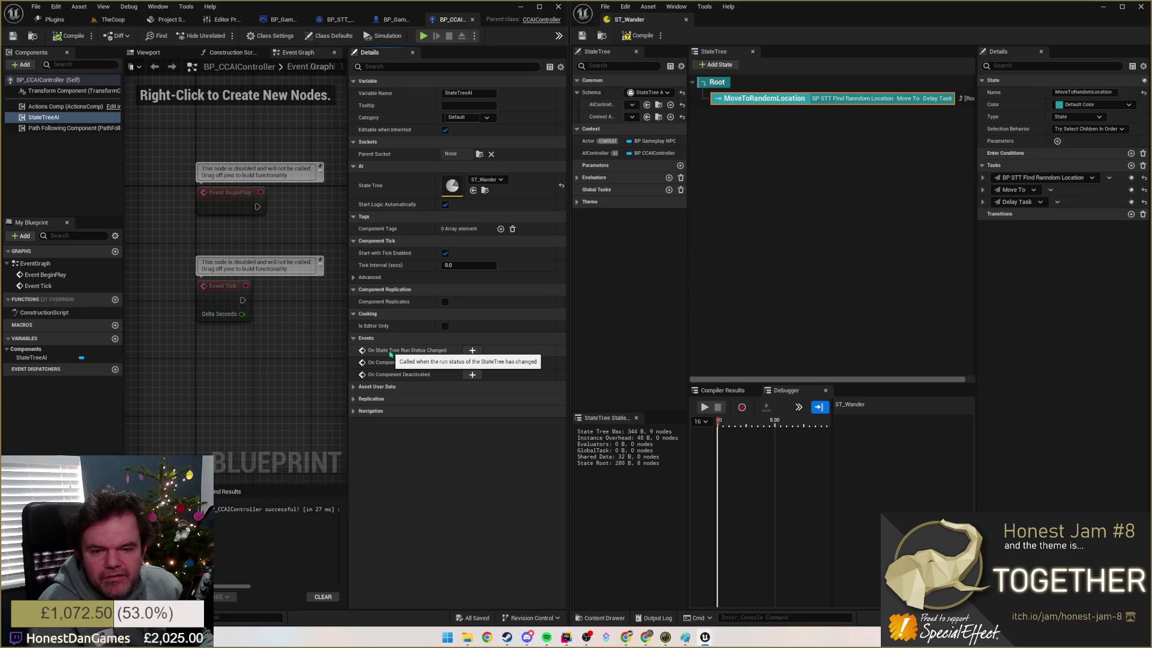
pyautogui.click(68, 37)
# Step: Clear the chicken Blueprint's property filter, select Character Movement, then compile ST_Wander and select Root
pyautogui.click(395, 19)
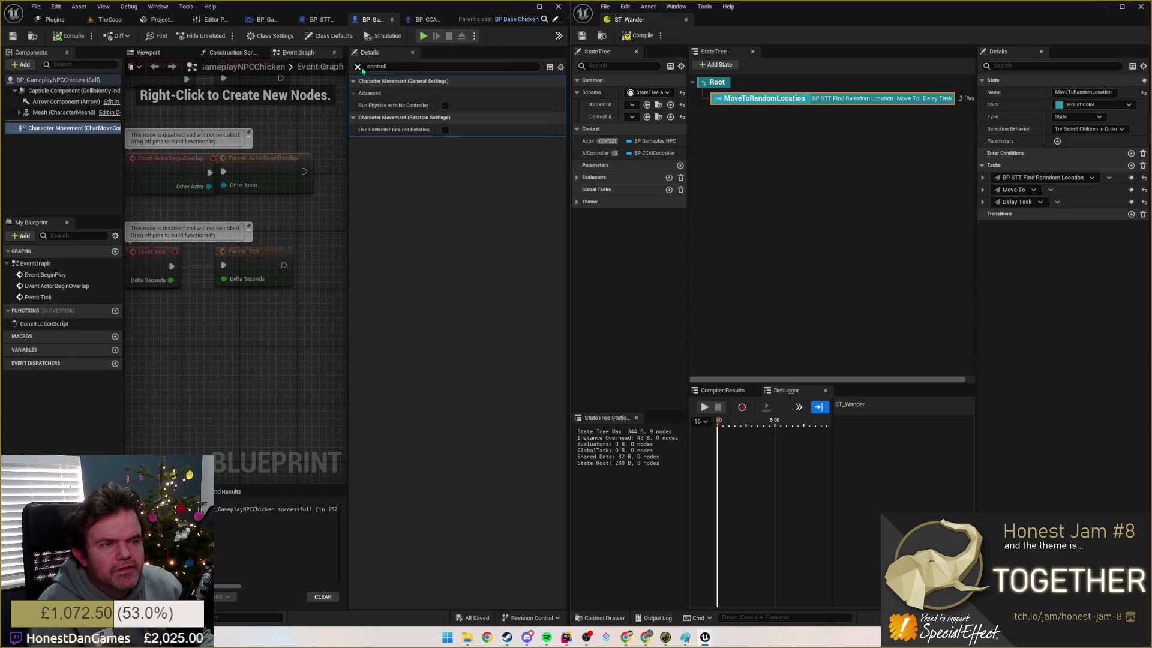
pyautogui.click(367, 67)
pyautogui.press('BackSpace')
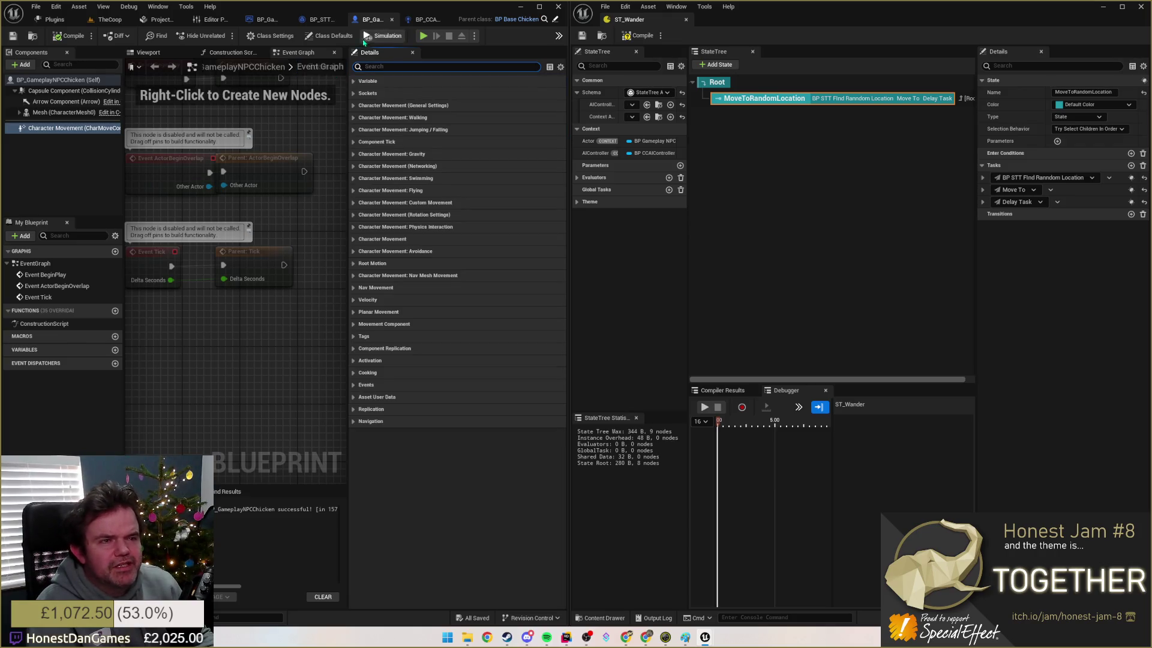
pyautogui.click(328, 115)
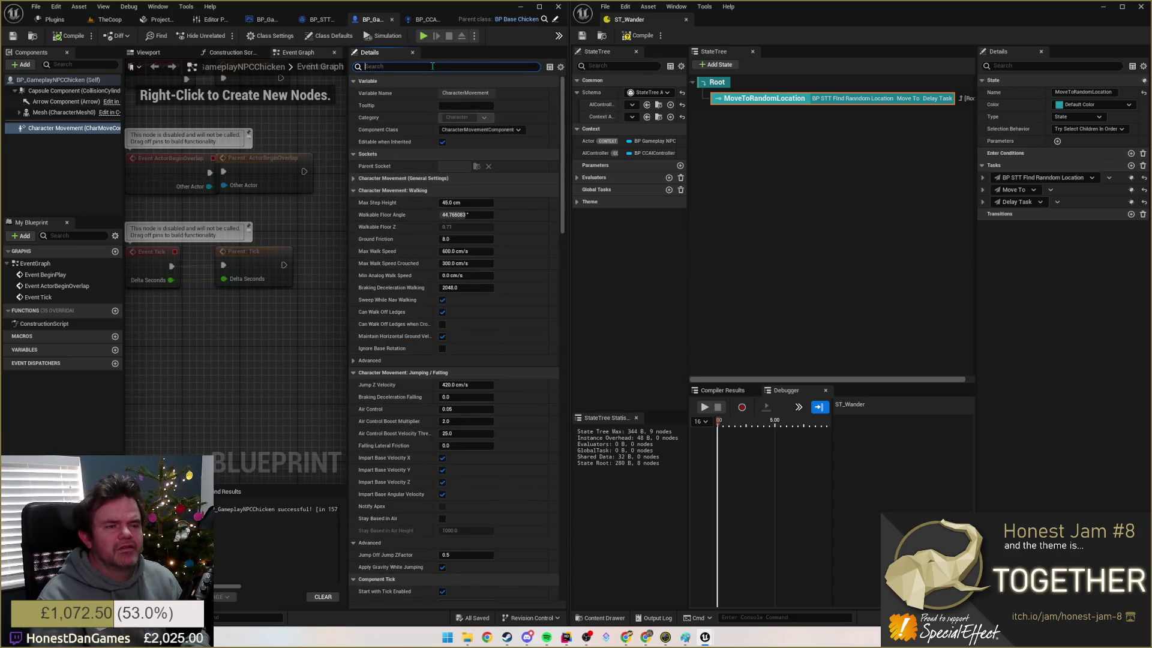
pyautogui.click(280, 226)
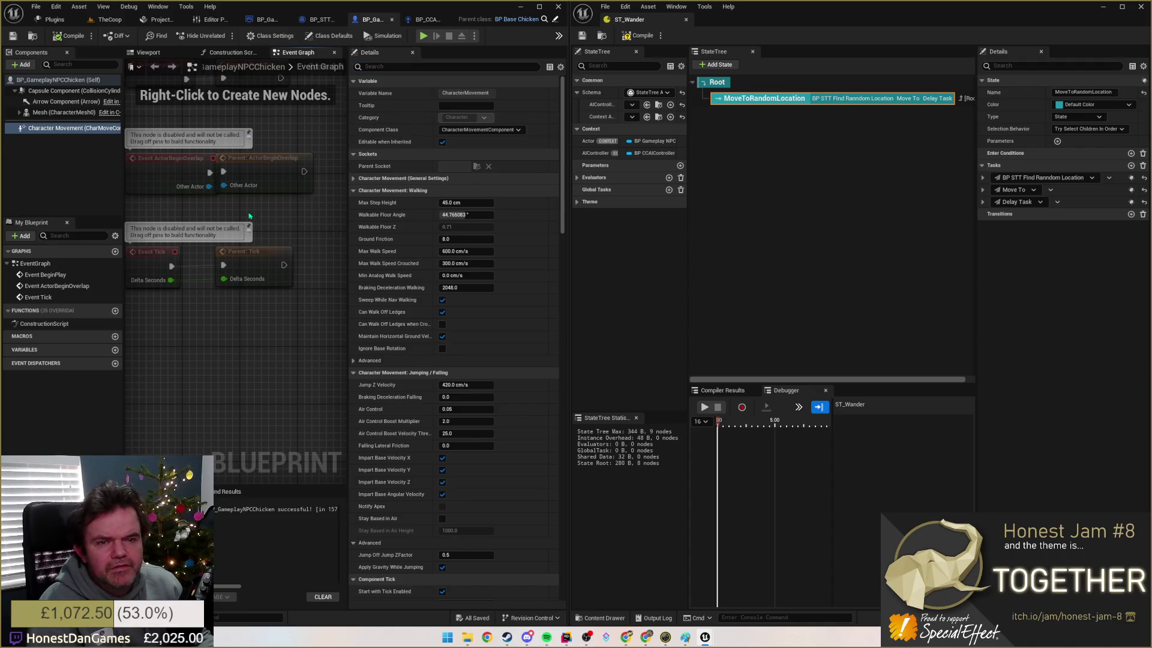
pyautogui.click(75, 128)
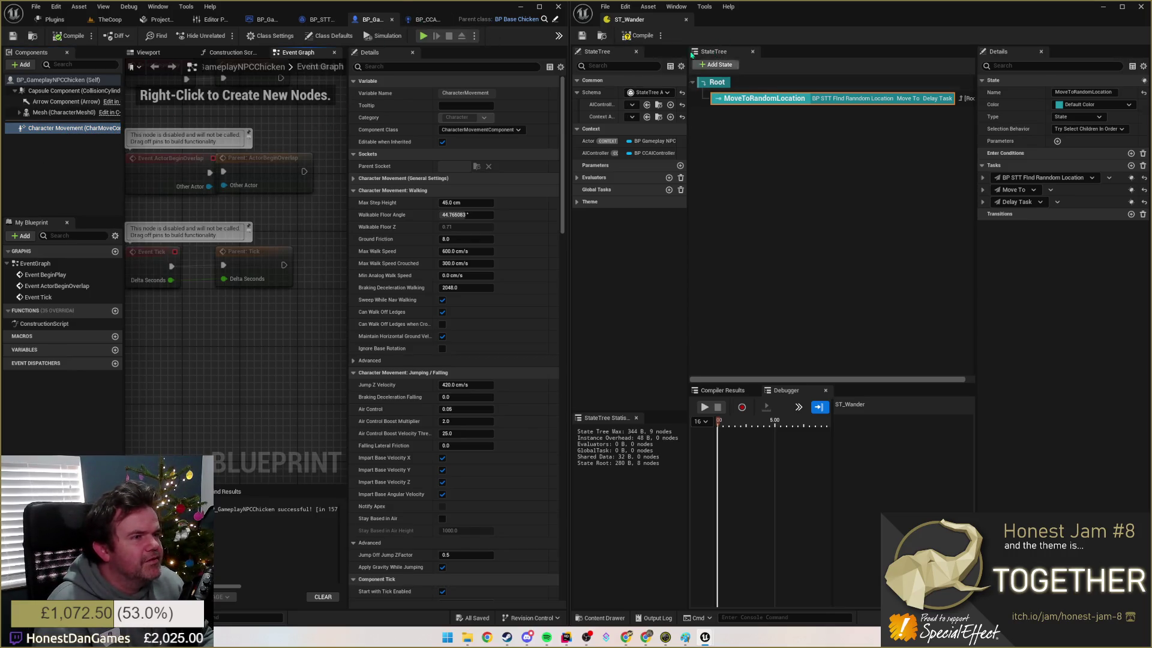
pyautogui.click(634, 38)
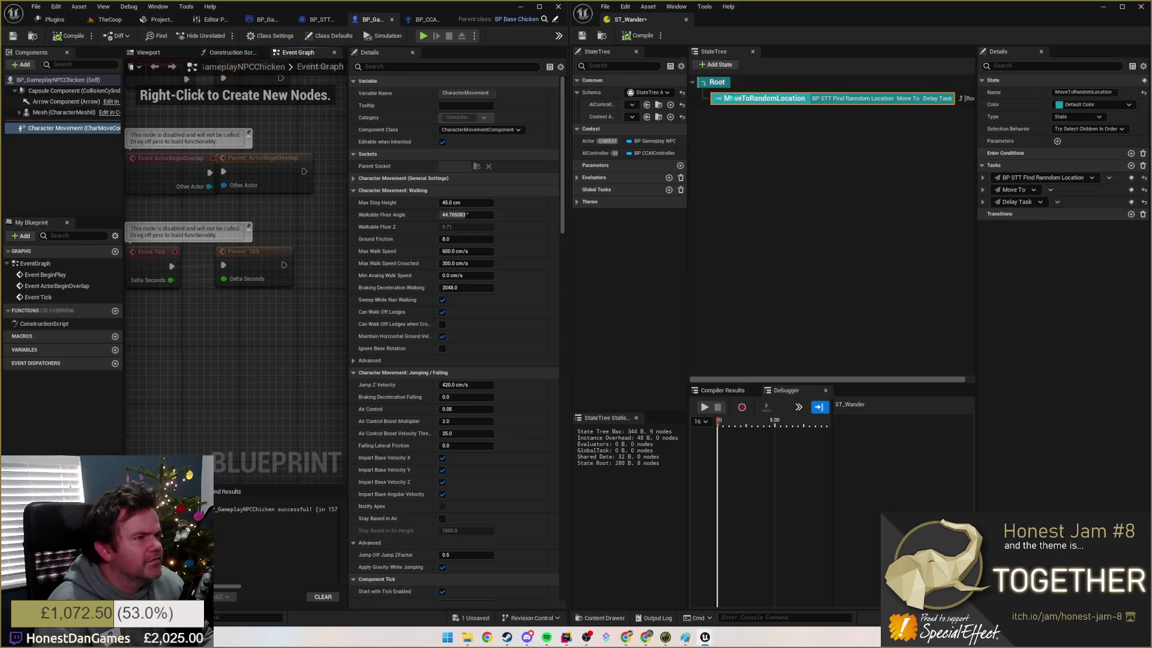
pyautogui.click(717, 82)
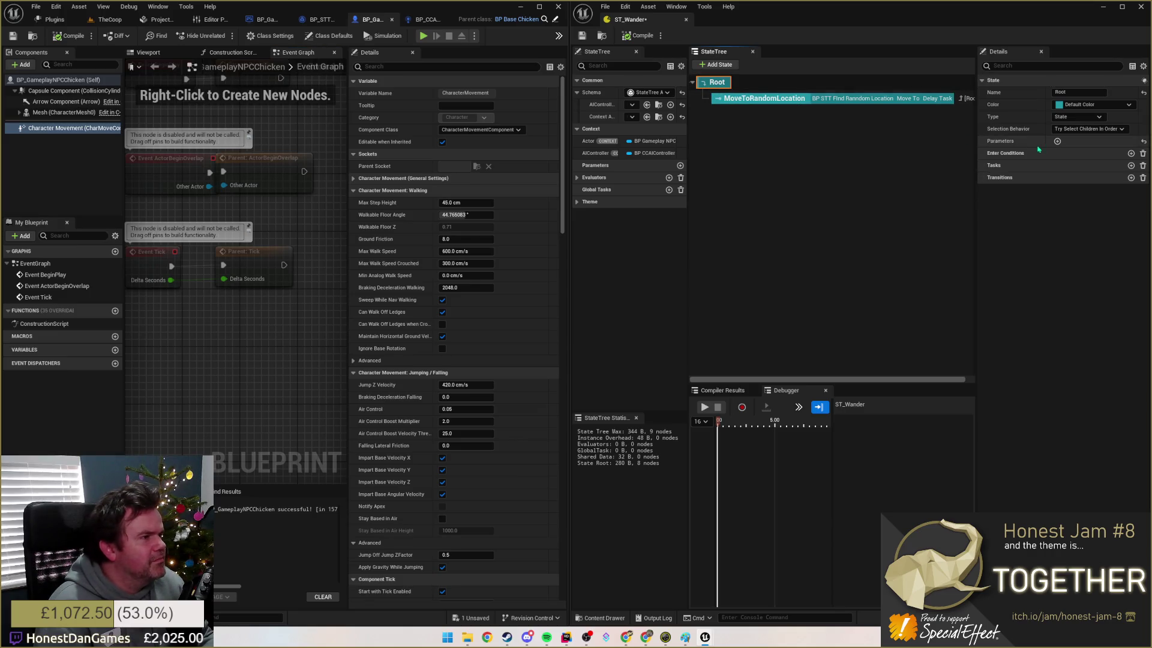
# Step: Add and then remove a Root transition, then return to BP_CCAIController
pyautogui.click(1131, 178)
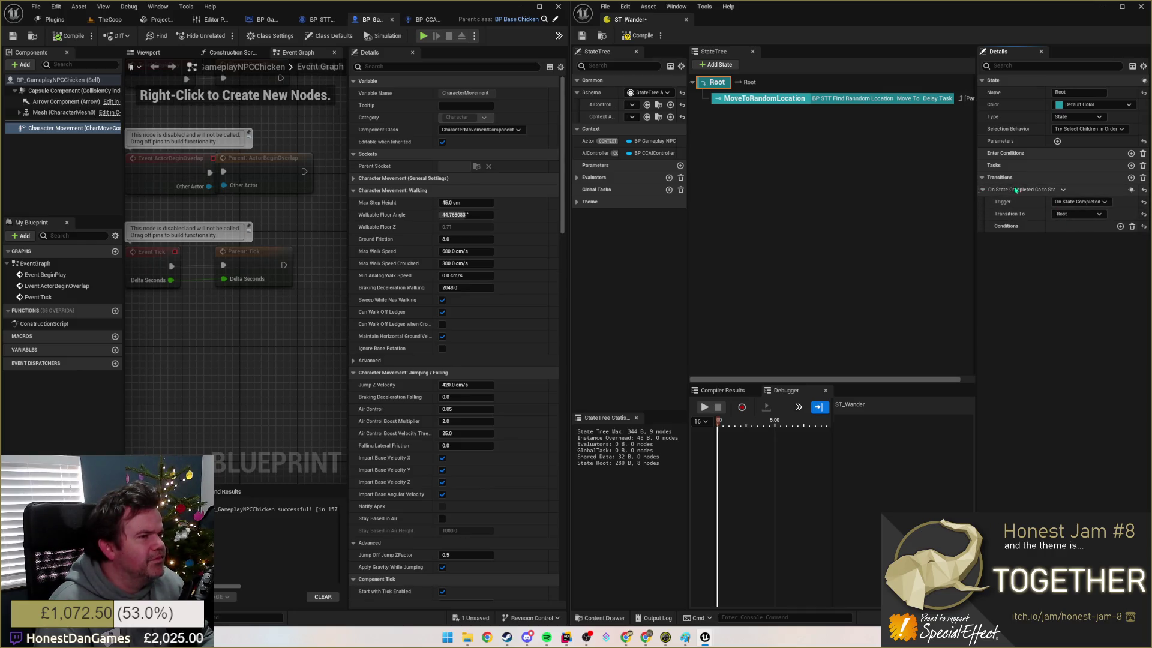
pyautogui.click(1142, 178)
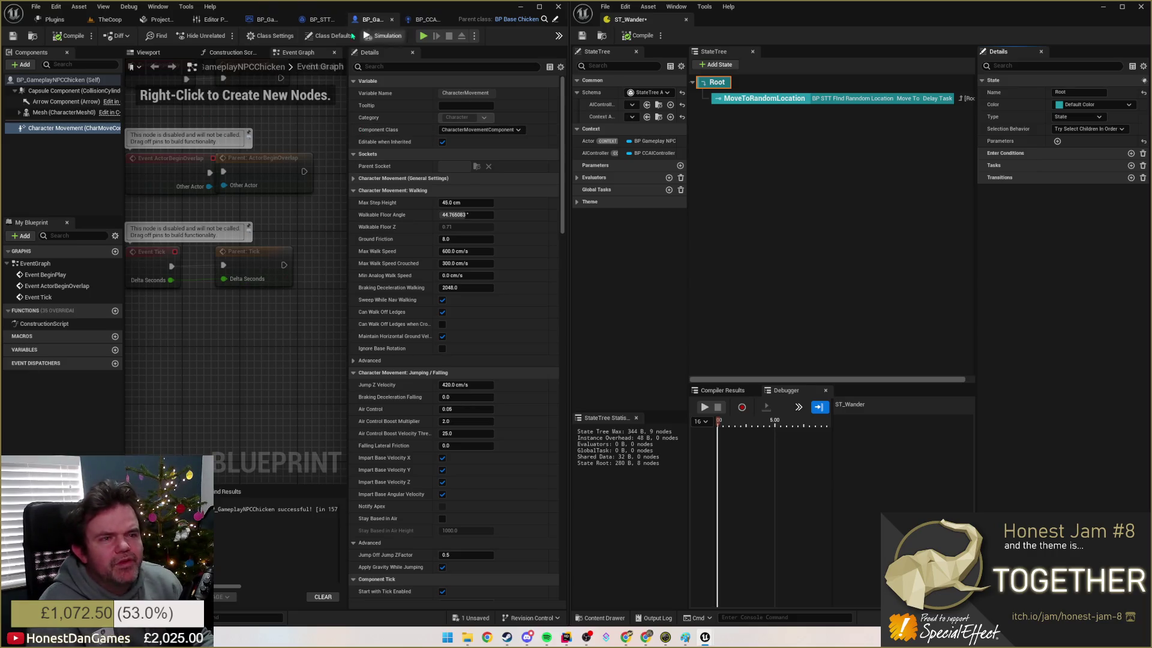
pyautogui.click(427, 19)
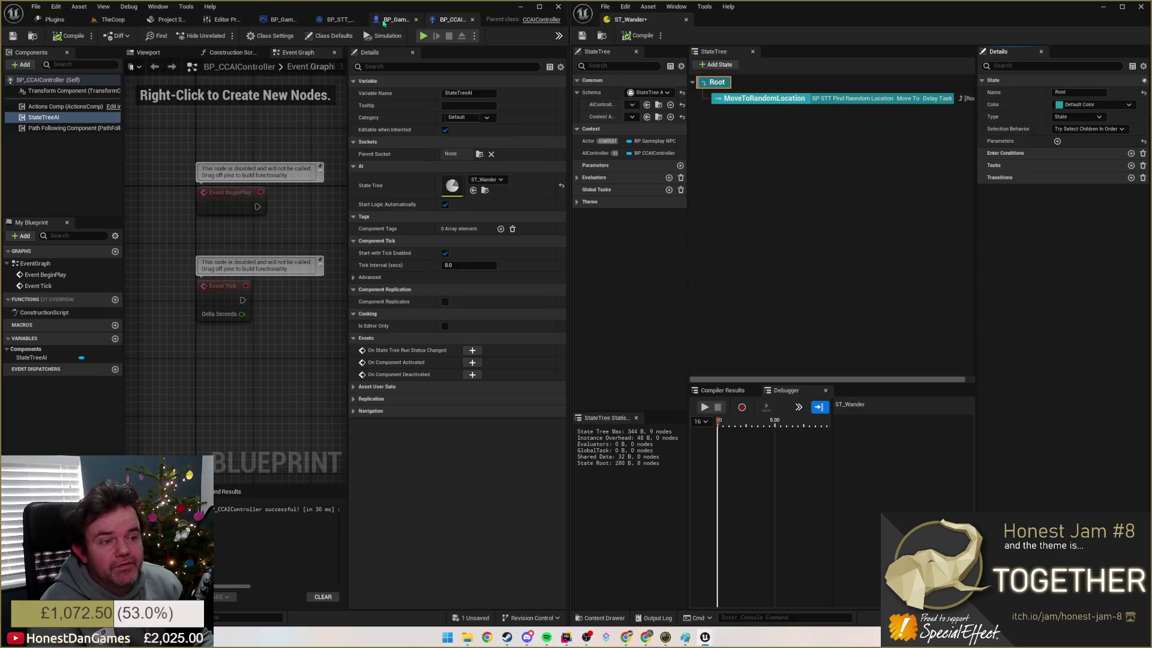
# Step: Reselect MoveToRandomLocation and Root, save ST_Wander, and return to the TheCoop level
pyautogui.moveTo(378, 208)
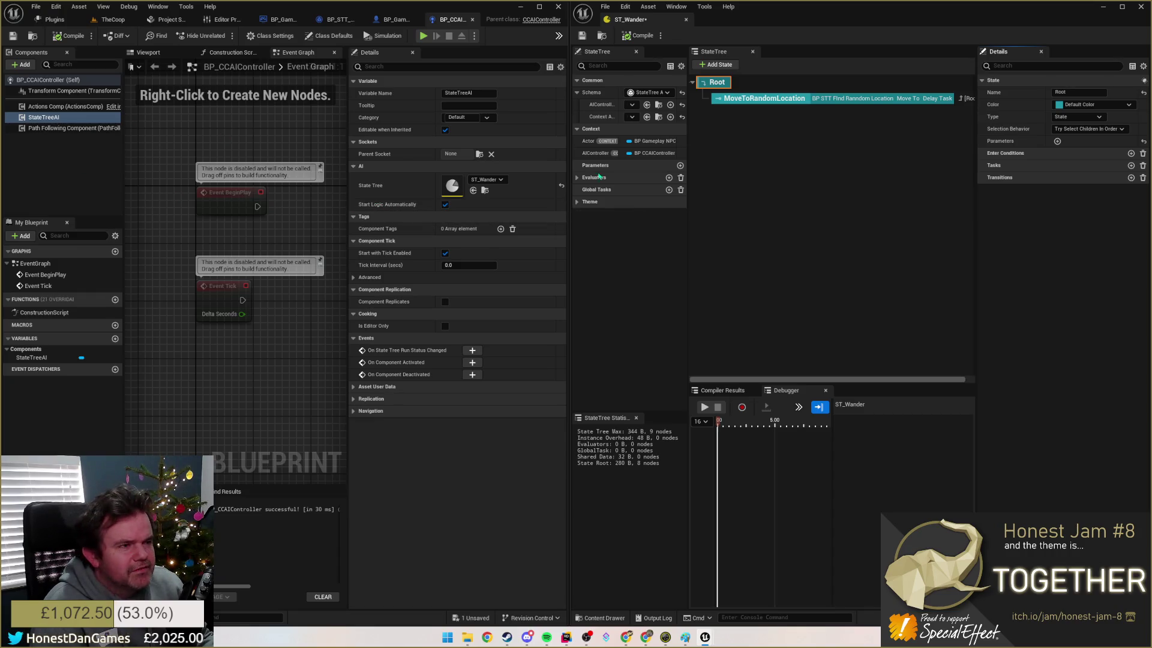
pyautogui.click(753, 98)
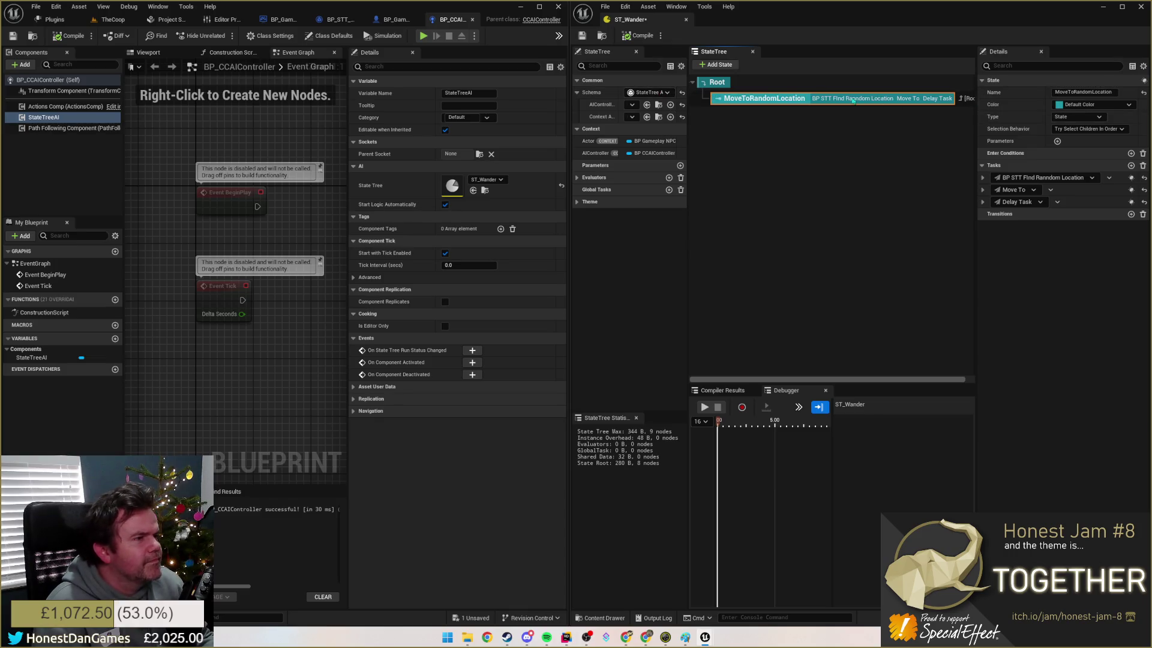
pyautogui.click(717, 83)
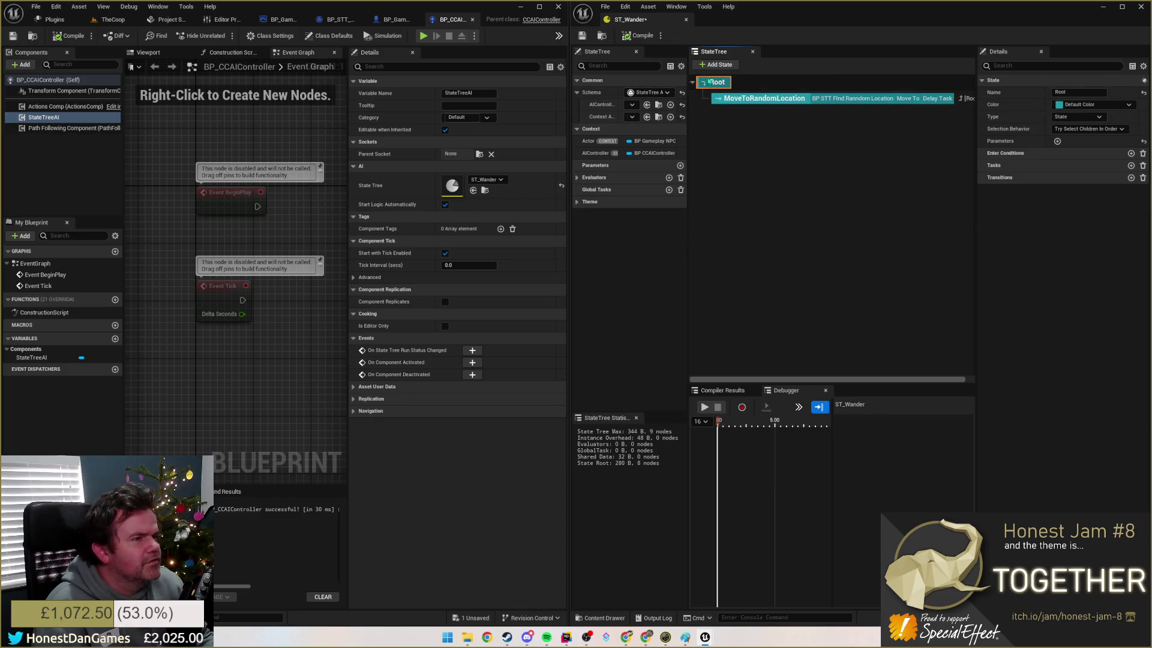
pyautogui.click(582, 36)
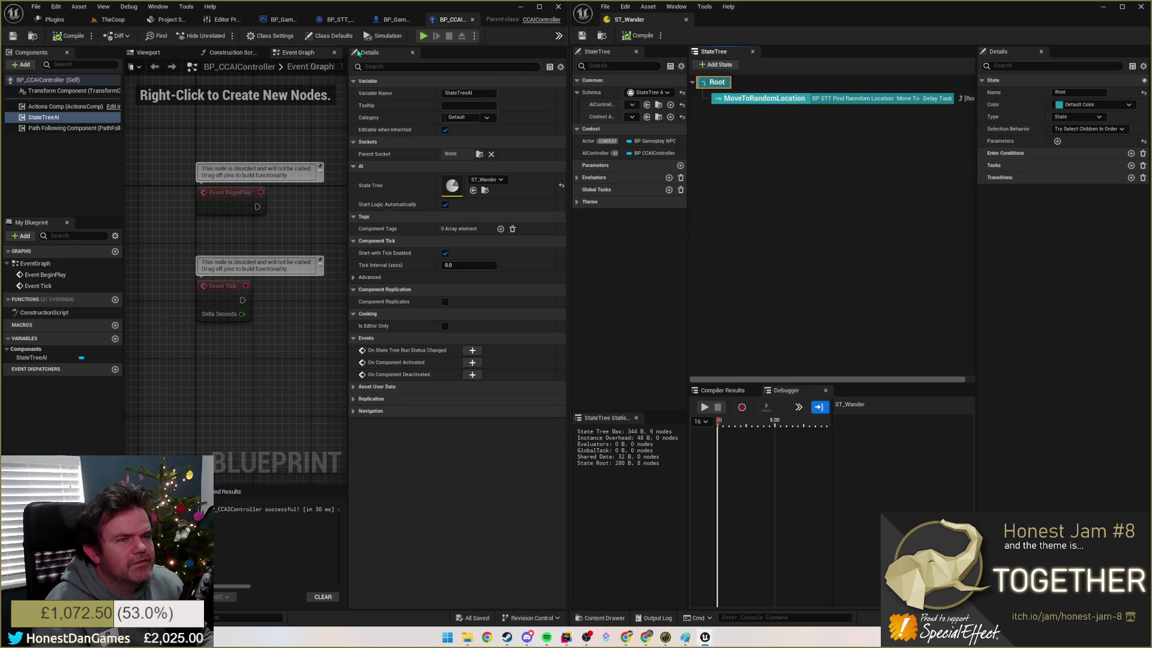
pyautogui.click(111, 19)
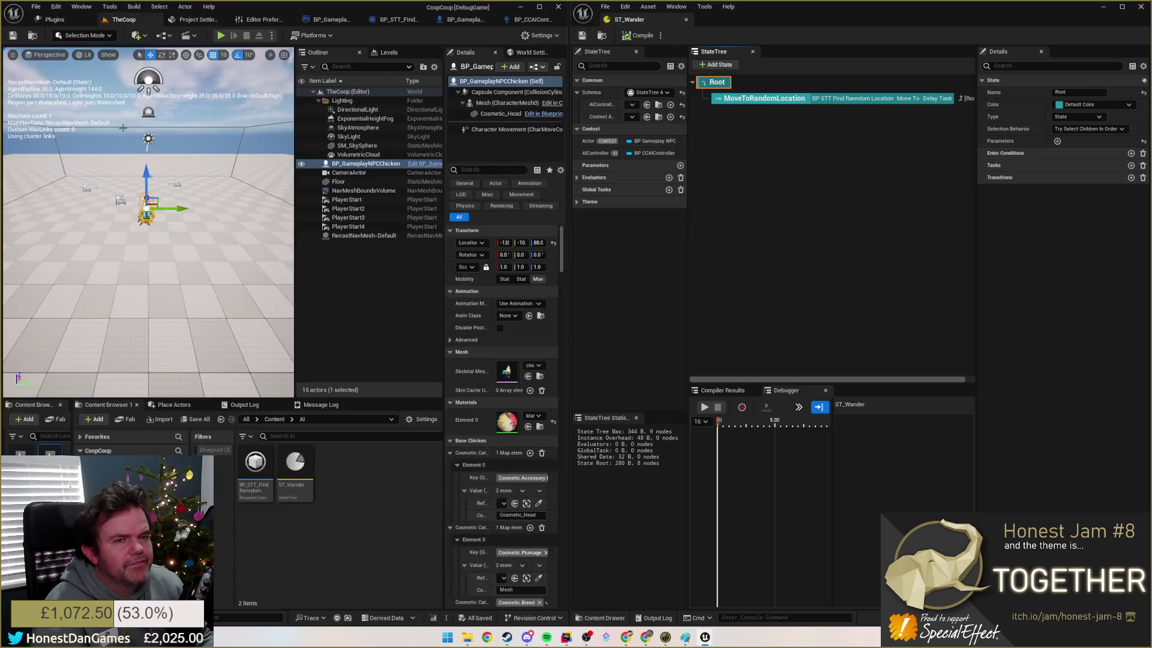
# Step: Play TheCoop to watch the chickens, then replay it while recording a StateTree debugger trace
pyautogui.click(221, 36)
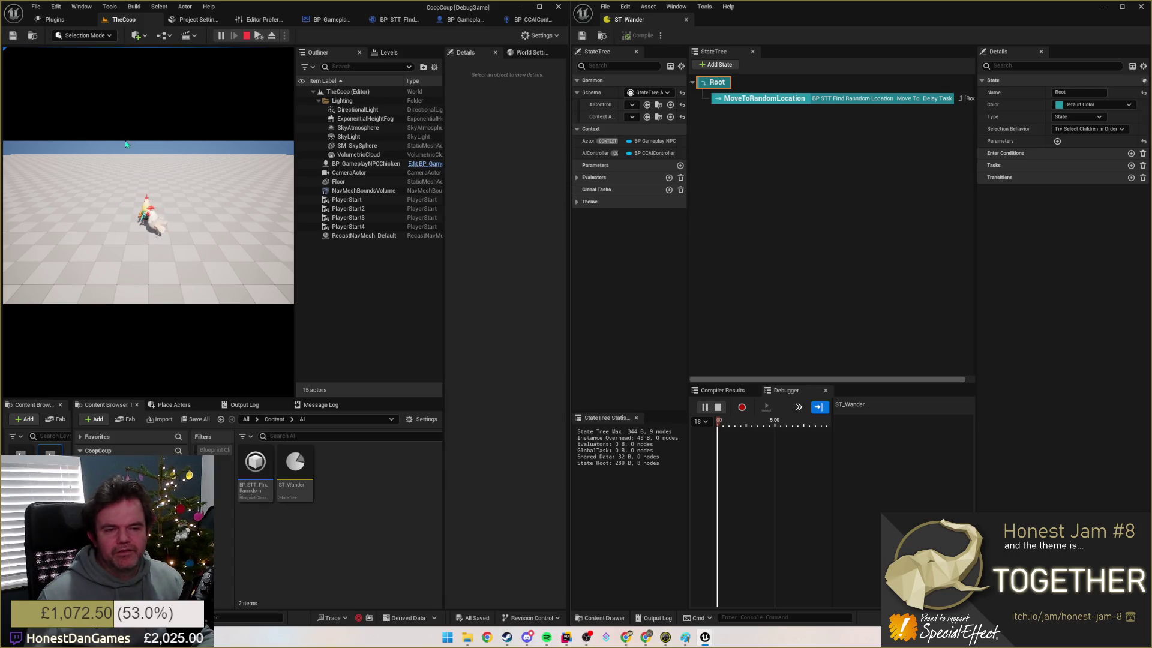
pyautogui.press('Escape')
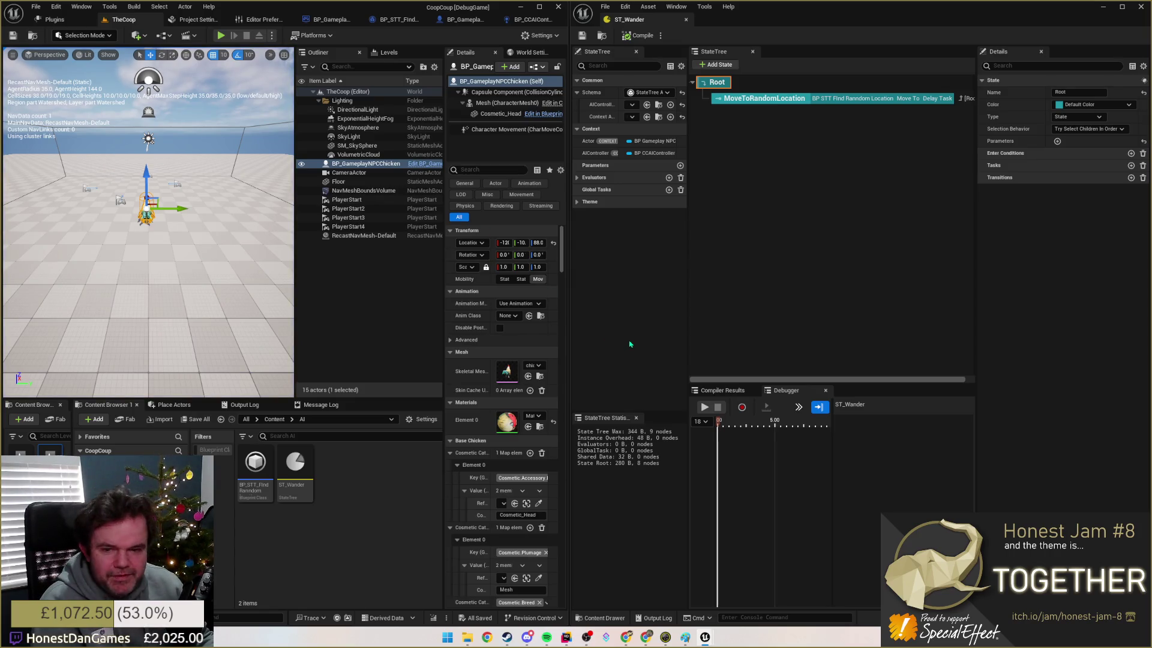
pyautogui.click(742, 408)
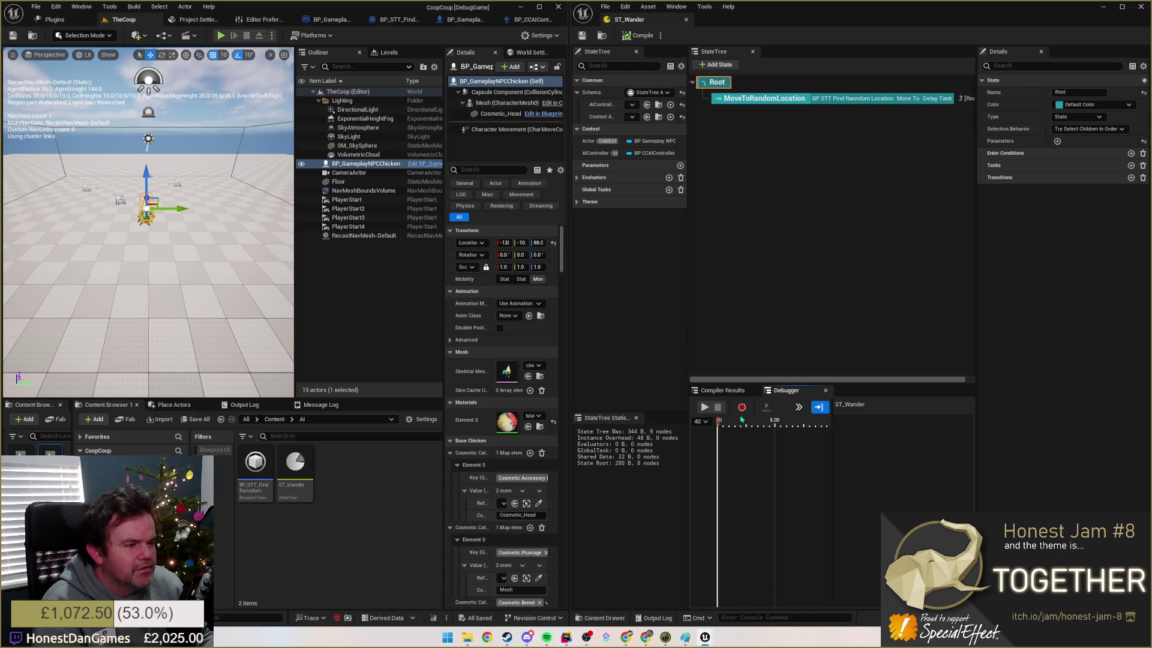
pyautogui.click(705, 407)
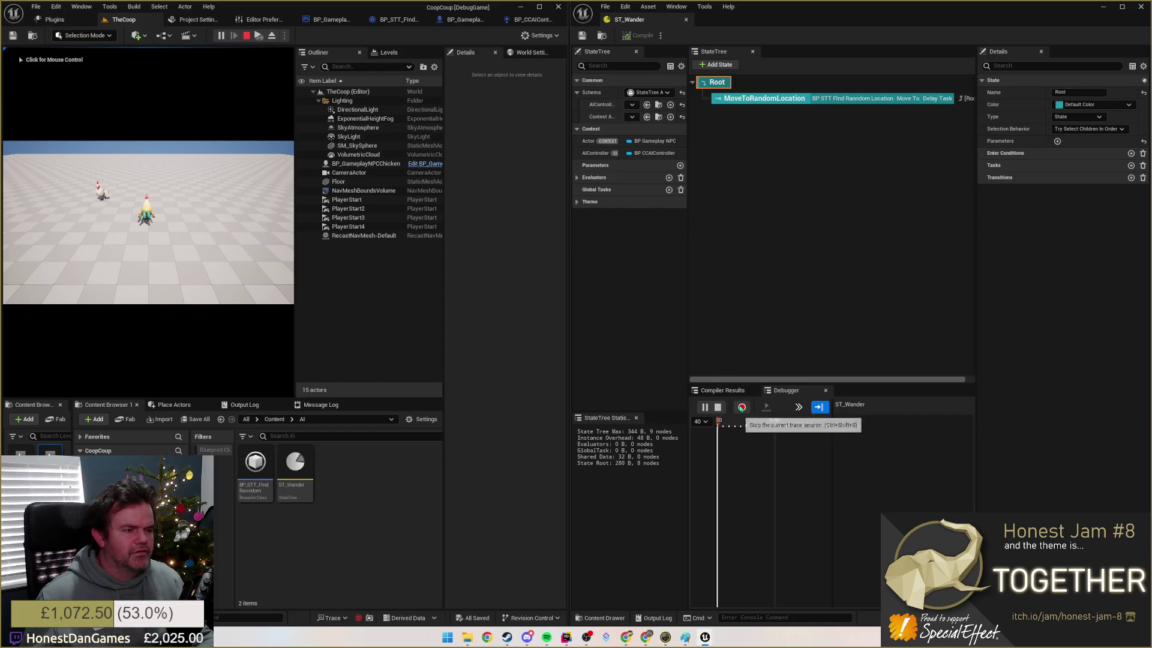
pyautogui.click(742, 408)
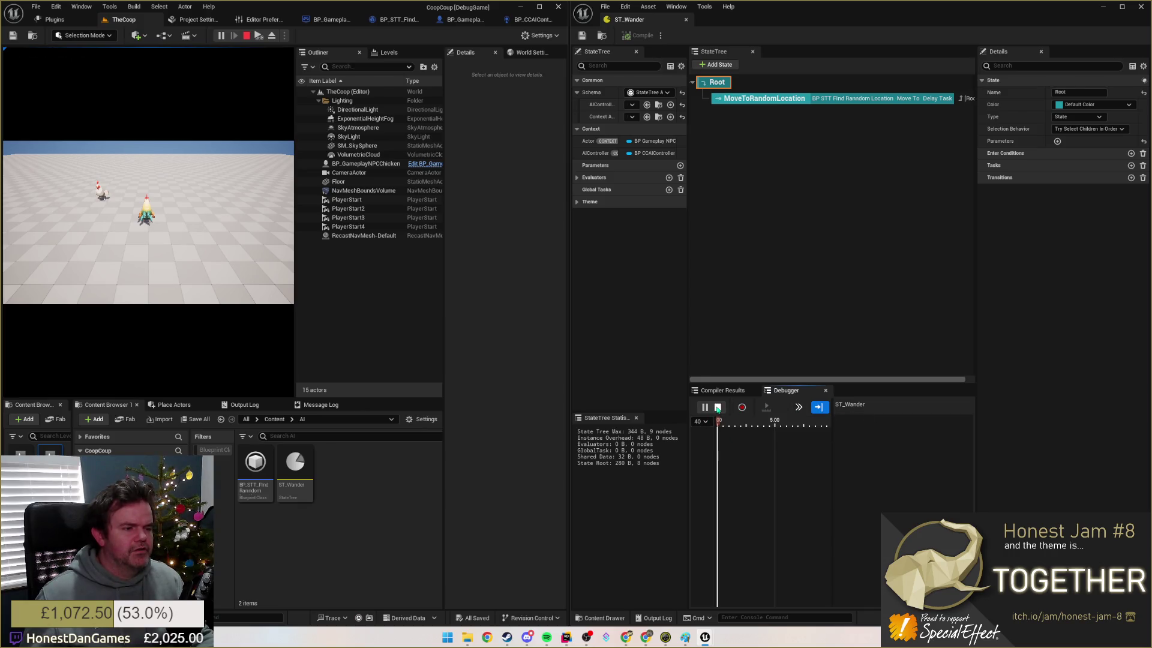
pyautogui.click(717, 408)
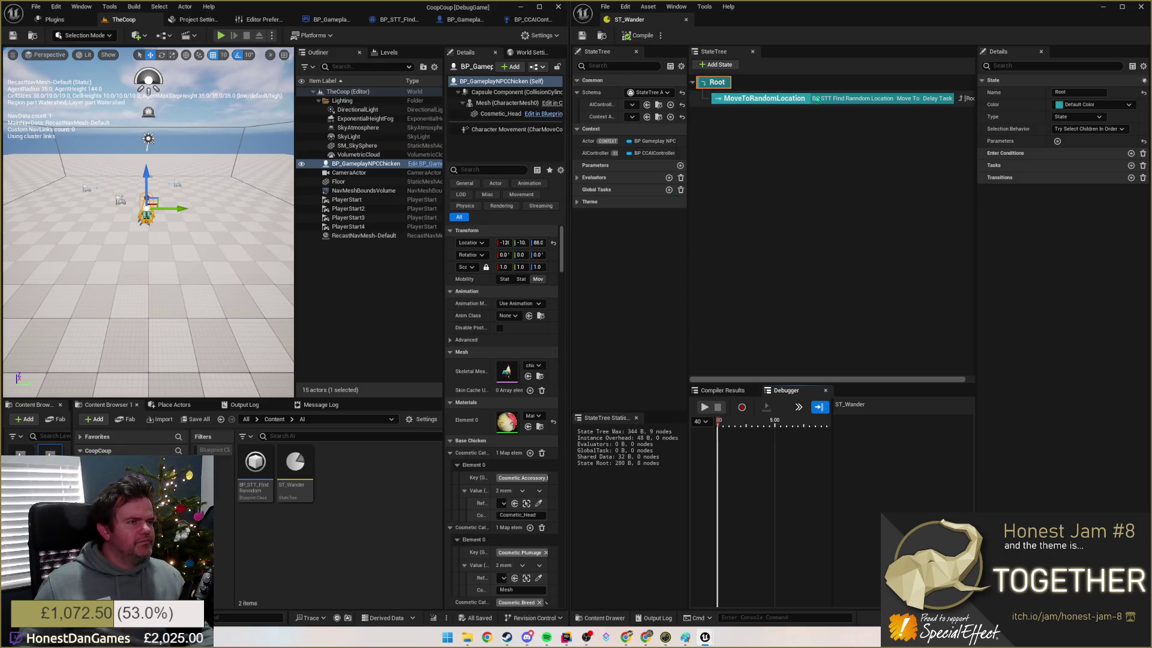
pyautogui.click(757, 98)
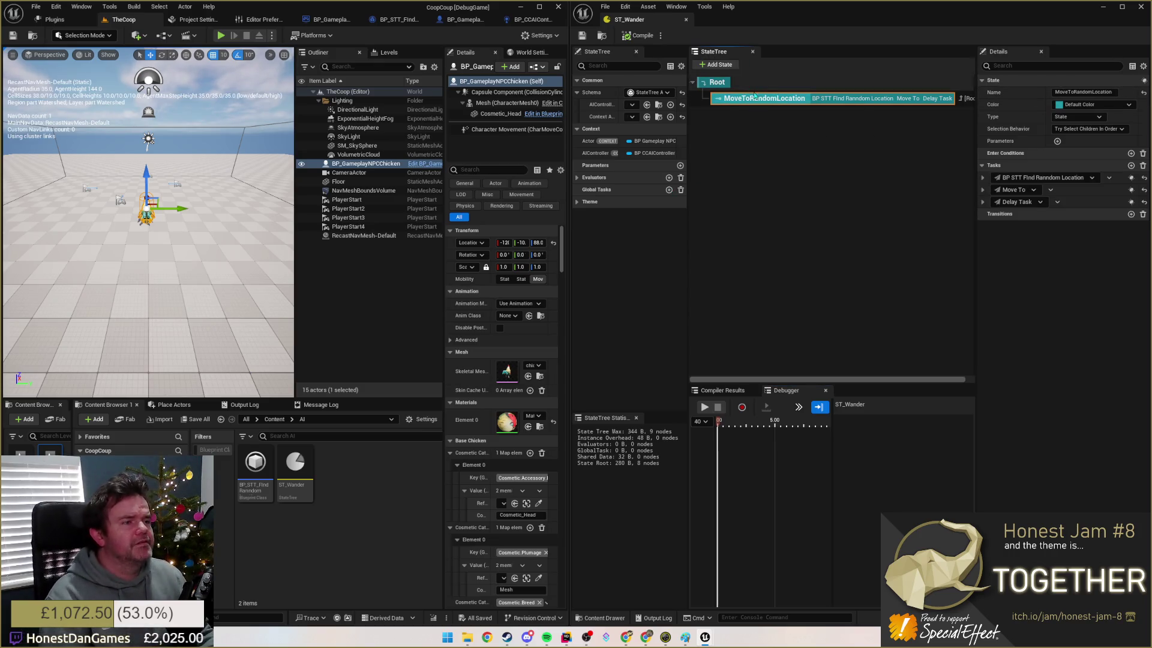
# Step: Open the BP_STT_FindRanndomLocation task blueprint, dock it in the right window, and frame its nodes
pyautogui.rightClick(744, 100)
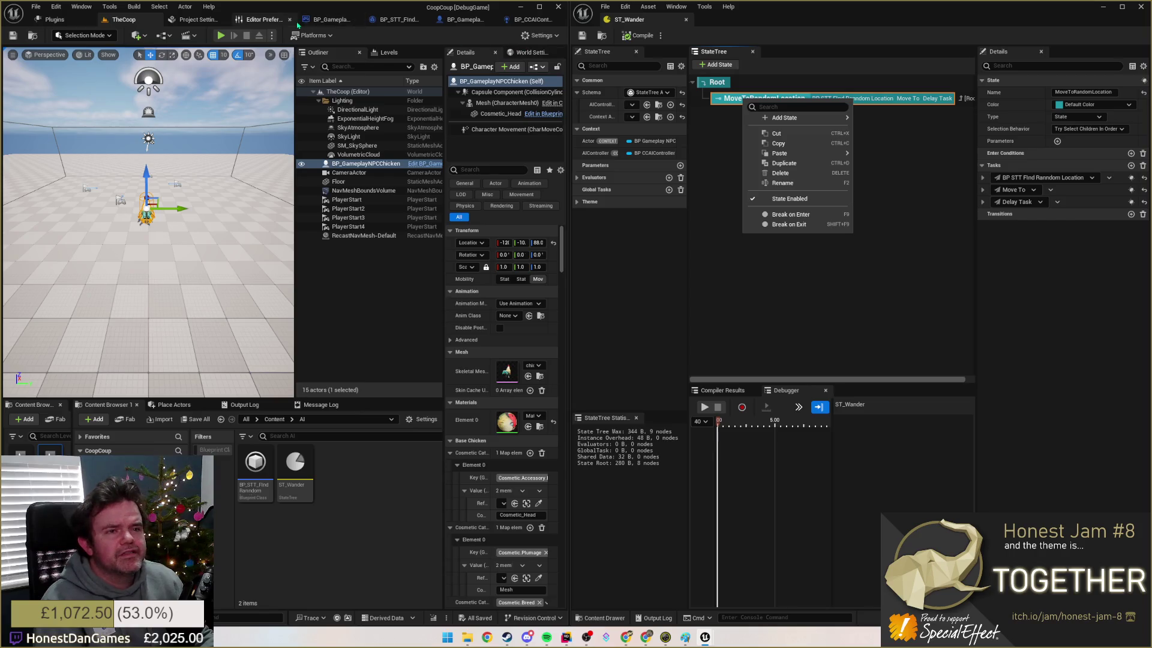
pyautogui.click(391, 23)
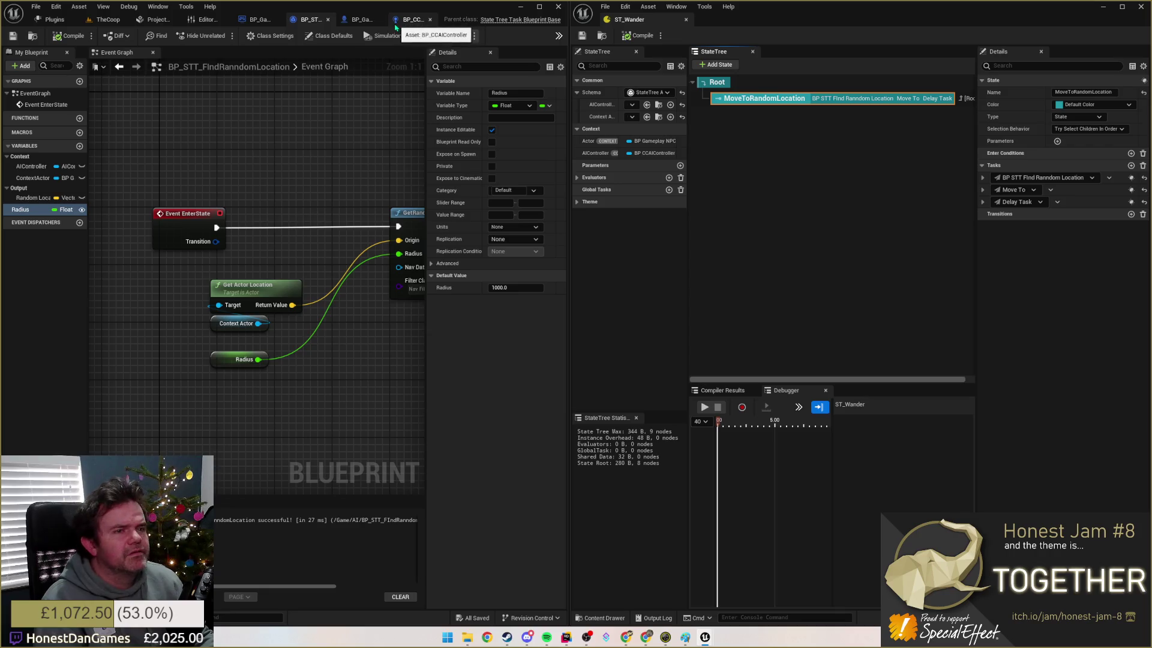
pyautogui.moveTo(307, 23); pyautogui.dragTo(744, 19)
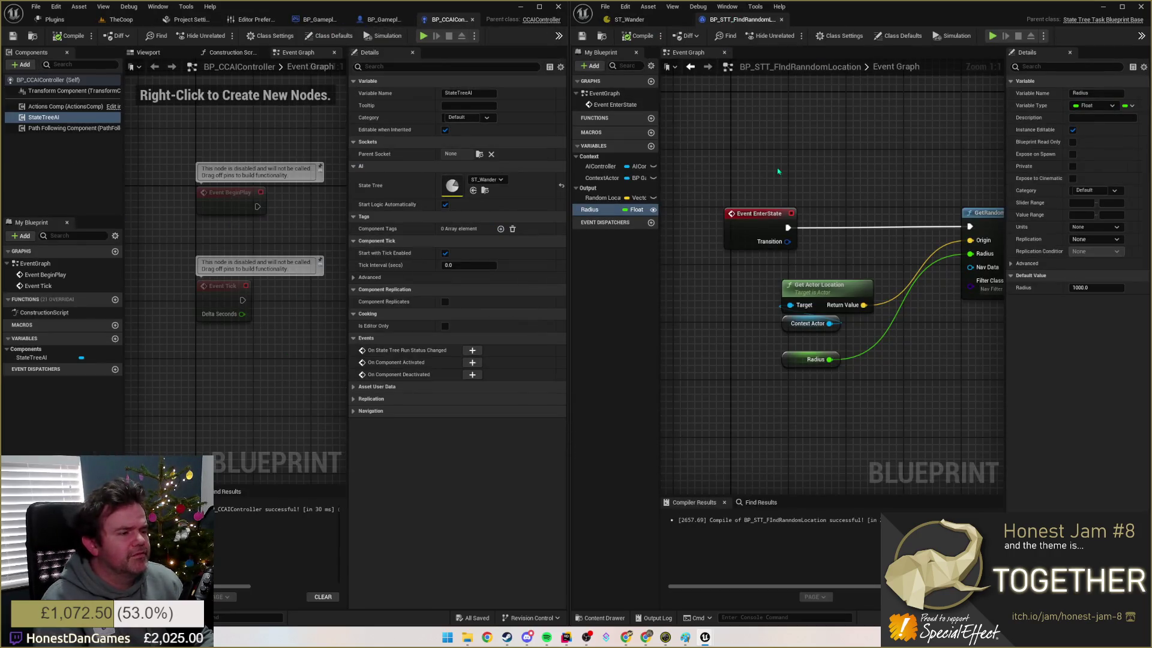
pyautogui.scroll(-2, 780, 270)
pyautogui.scroll(2, 780, 240)
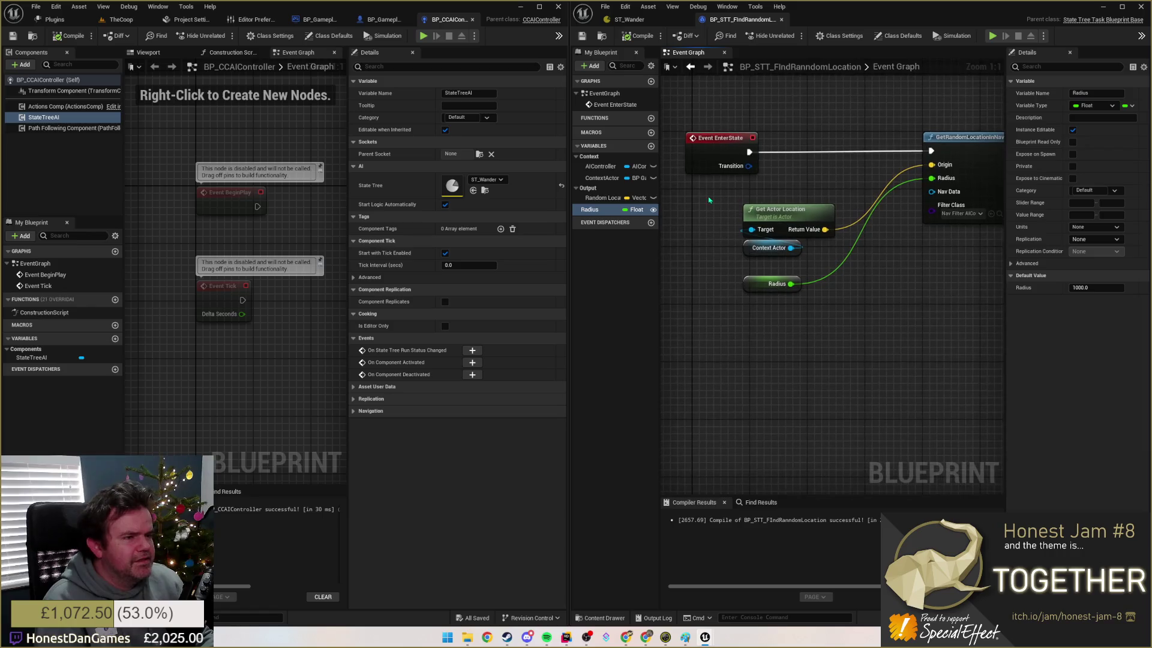
pyautogui.scroll(-1, 694, 326)
pyautogui.scroll(1, 687, 329)
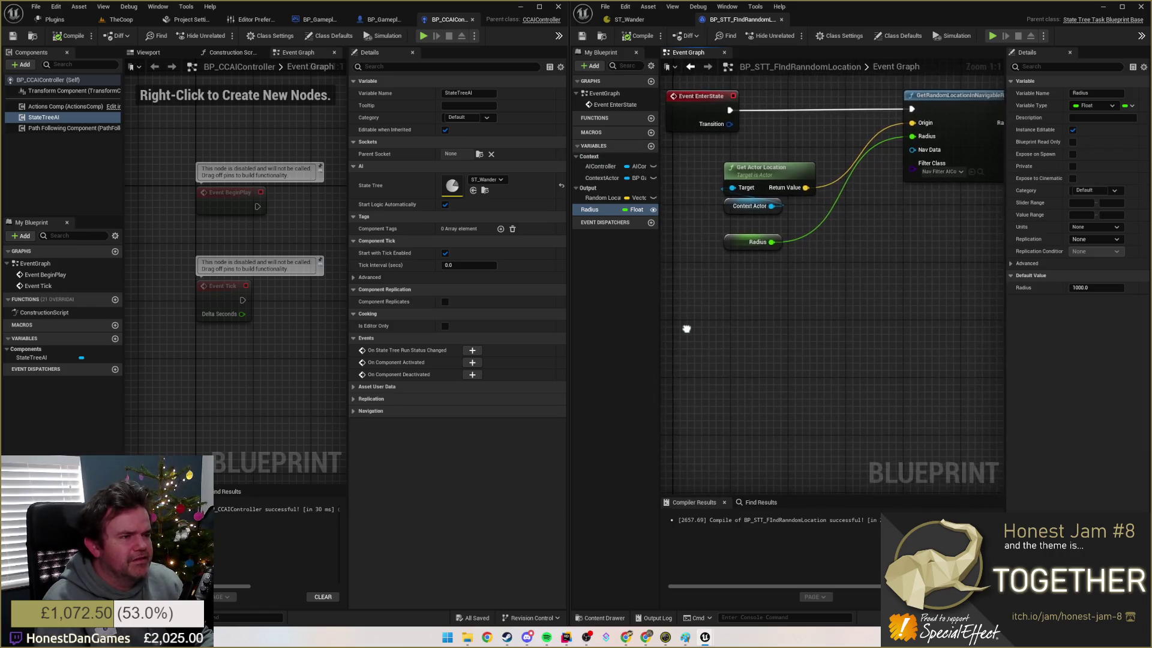
pyautogui.moveTo(760, 186)
pyautogui.mouseDown()
pyautogui.moveTo(692, 156)
pyautogui.moveTo(651, 159)
pyautogui.mouseUp()
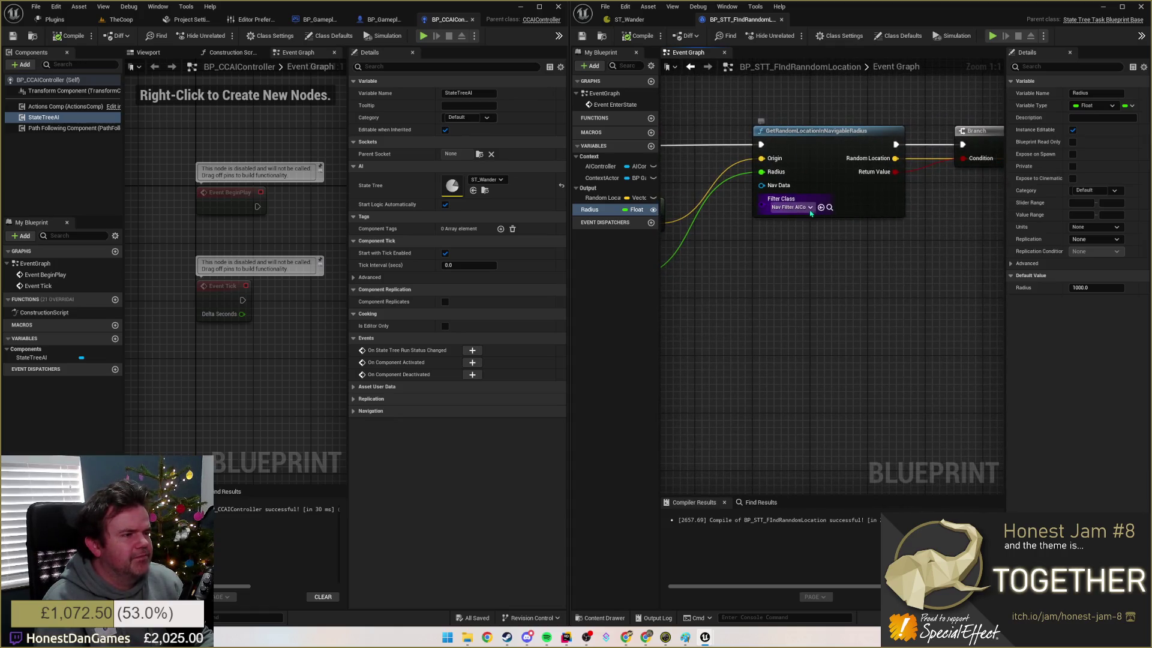
pyautogui.moveTo(936, 207); pyautogui.dragTo(682, 222)
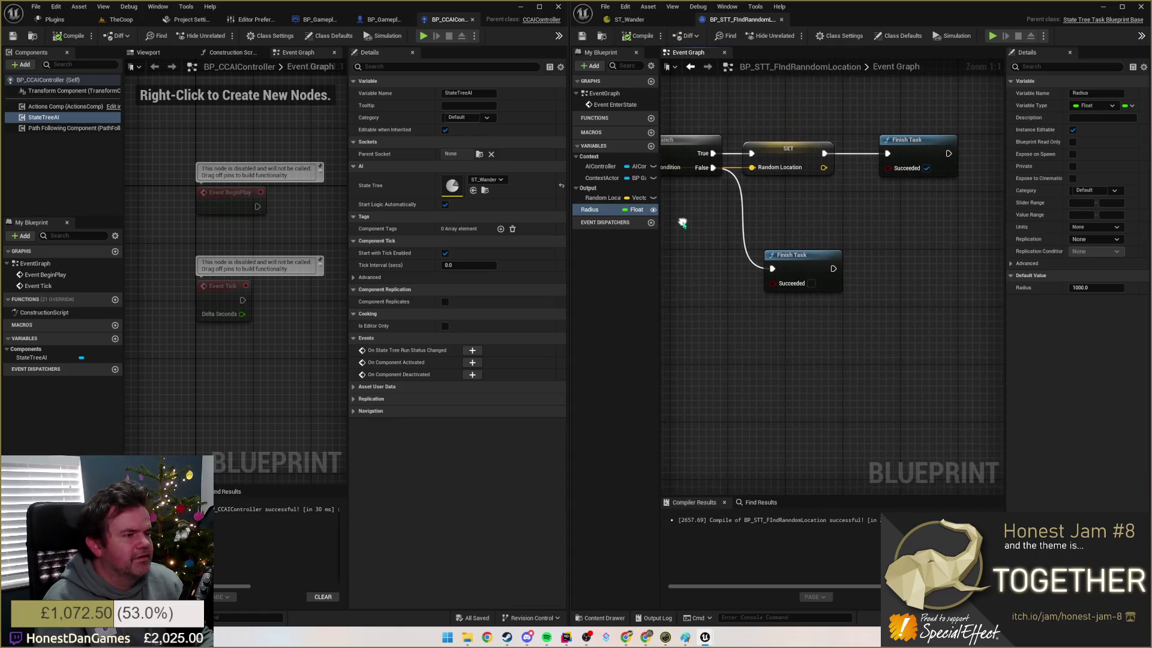
# Step: Add breakpoints to both Finish Task nodes, save the task blueprint, and return to ST_Wander
pyautogui.moveTo(793, 255)
pyautogui.mouseDown()
pyautogui.moveTo(880, 250)
pyautogui.moveTo(887, 263)
pyautogui.mouseUp()
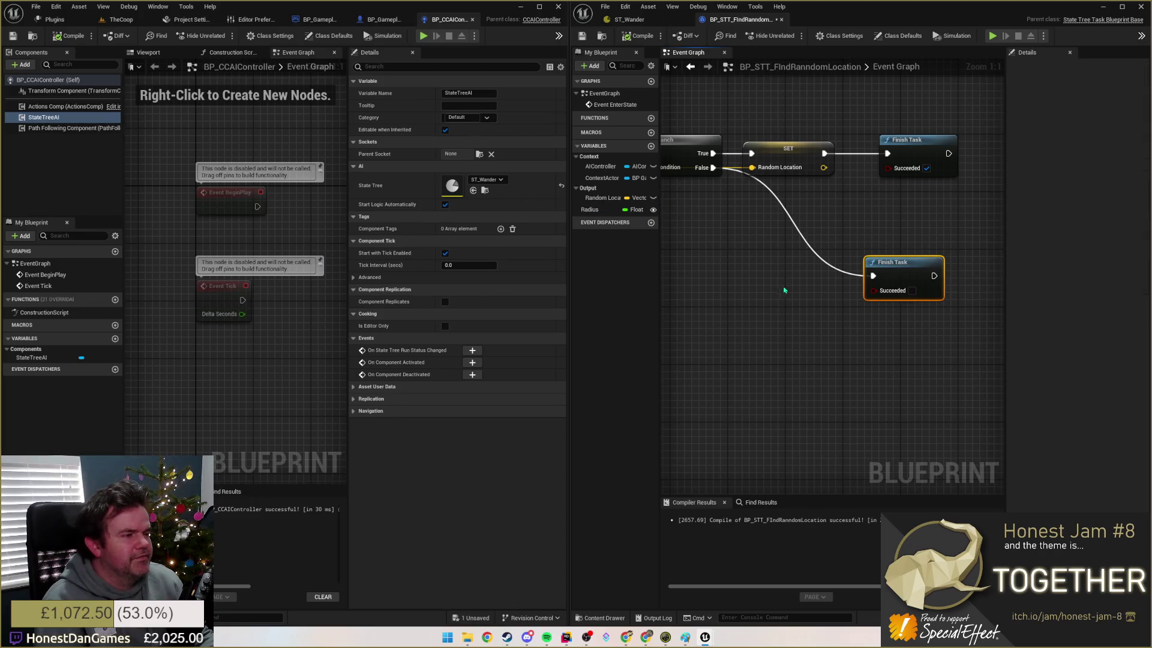
pyautogui.press('F9')
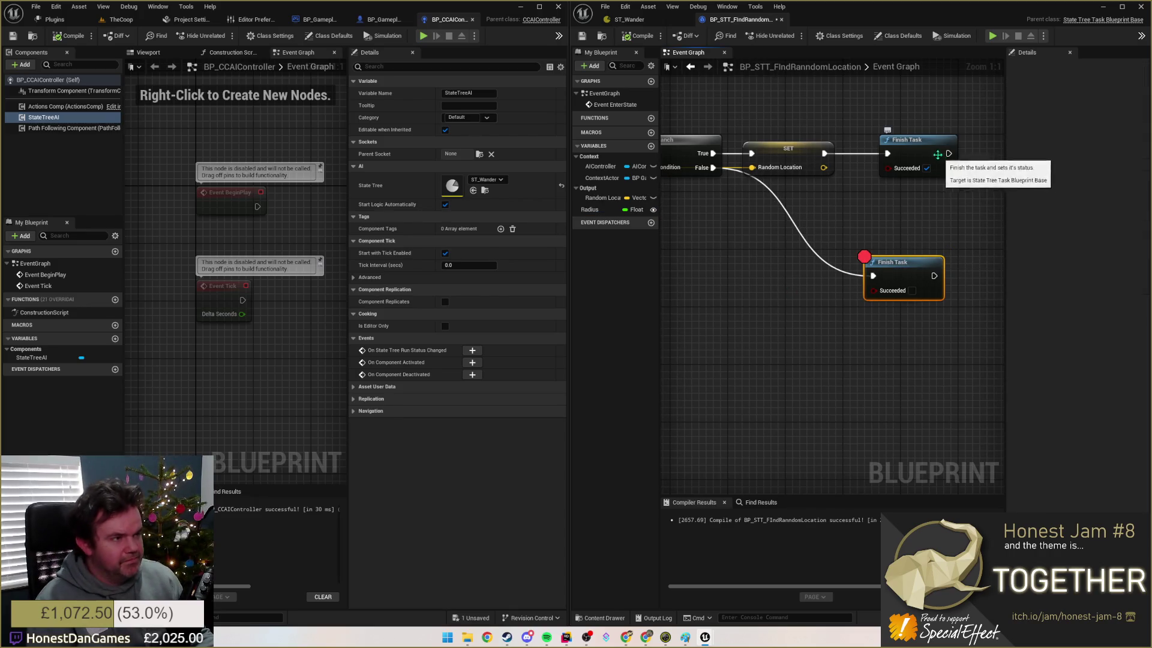
pyautogui.click(902, 150)
pyautogui.press('F9')
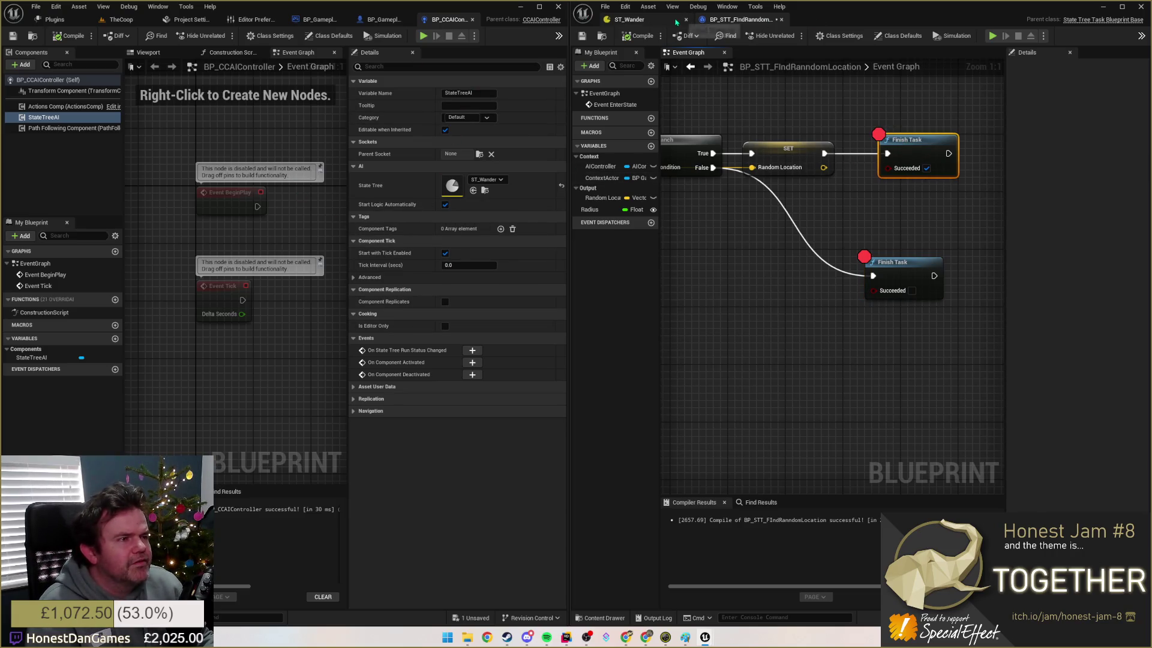
pyautogui.click(582, 37)
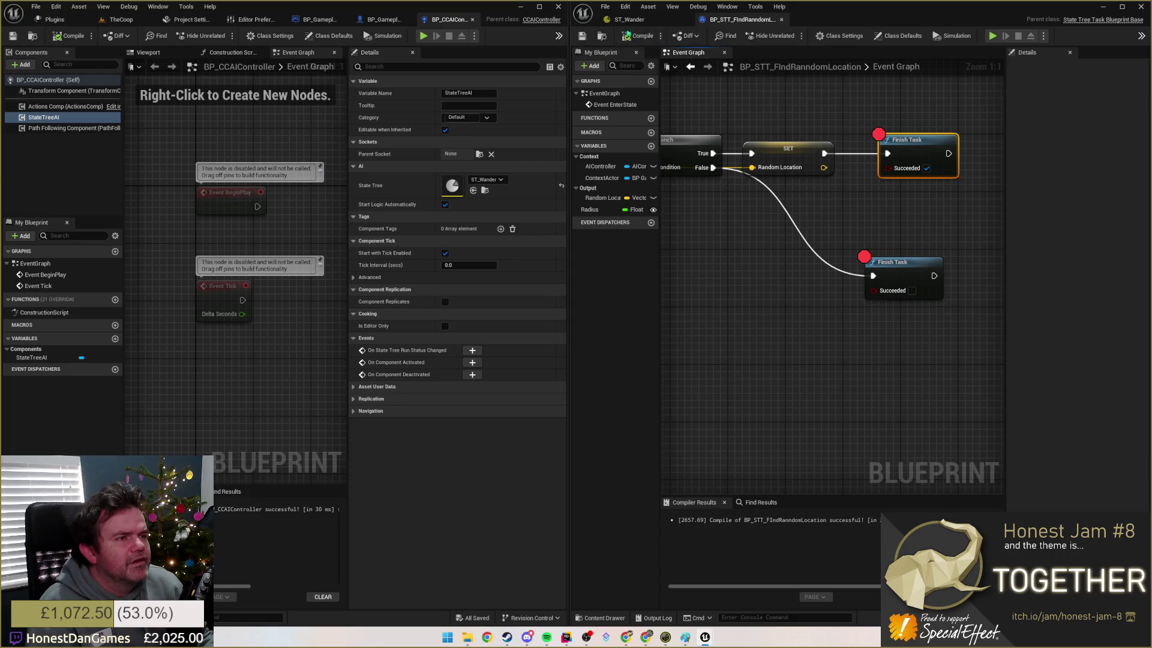
pyautogui.click(601, 37)
pyautogui.click(629, 19)
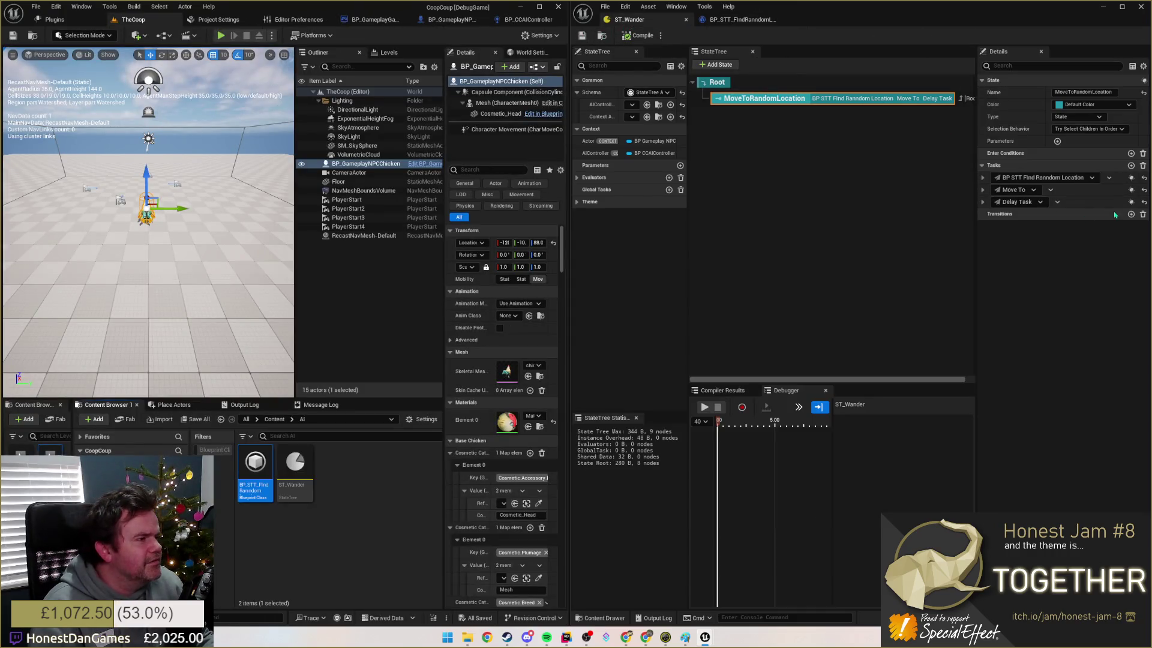
# Step: Set the Find Random Location task to Break on Enter and briefly test-play the level
pyautogui.click(1131, 178)
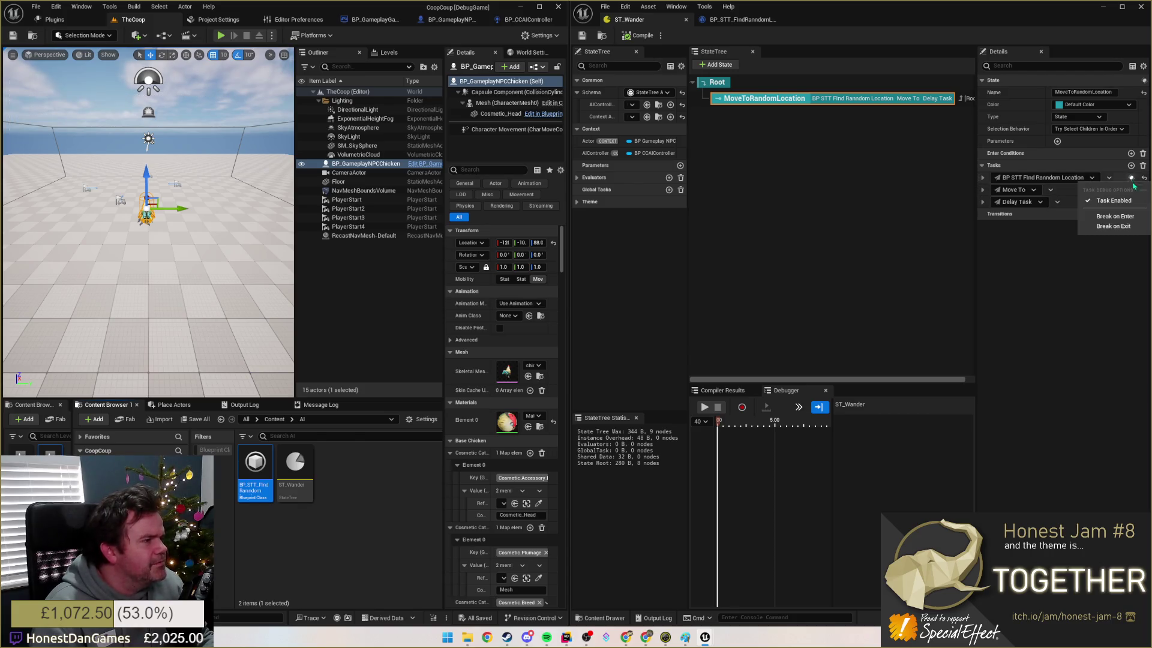
pyautogui.click(1117, 218)
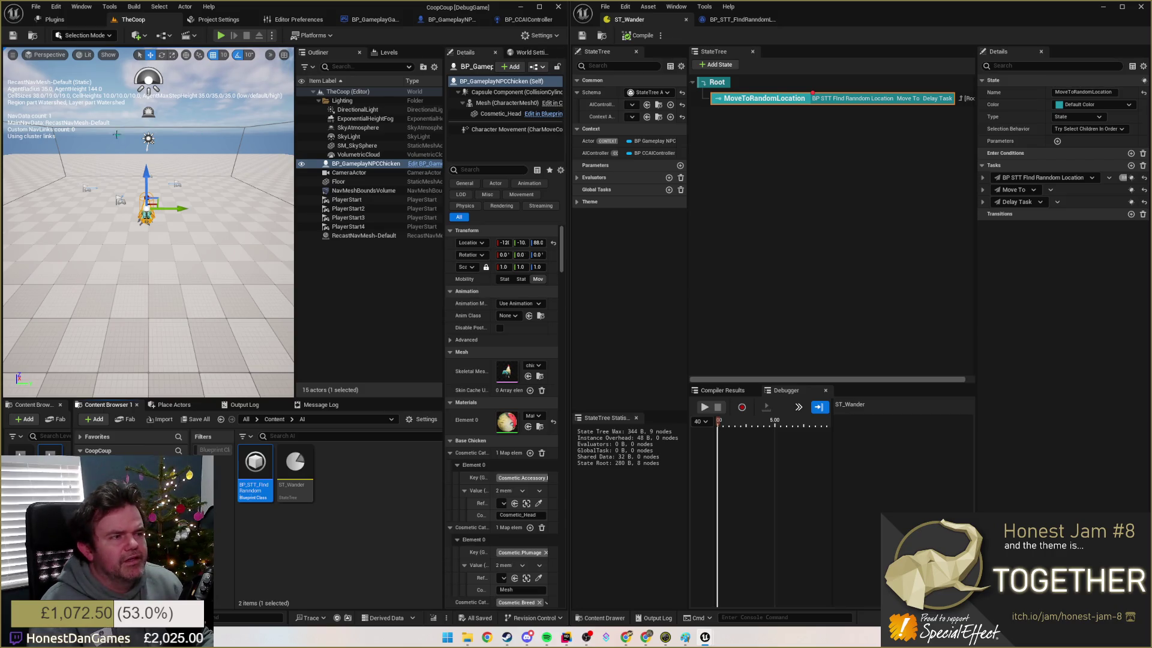
pyautogui.click(221, 35)
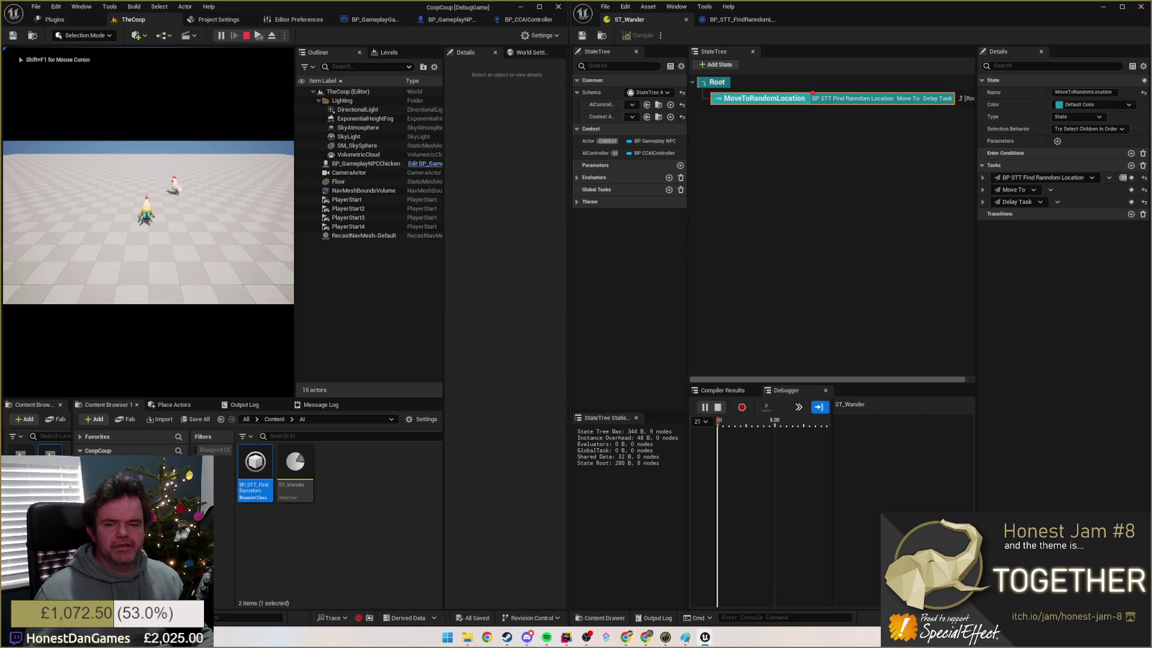
pyautogui.press('Escape')
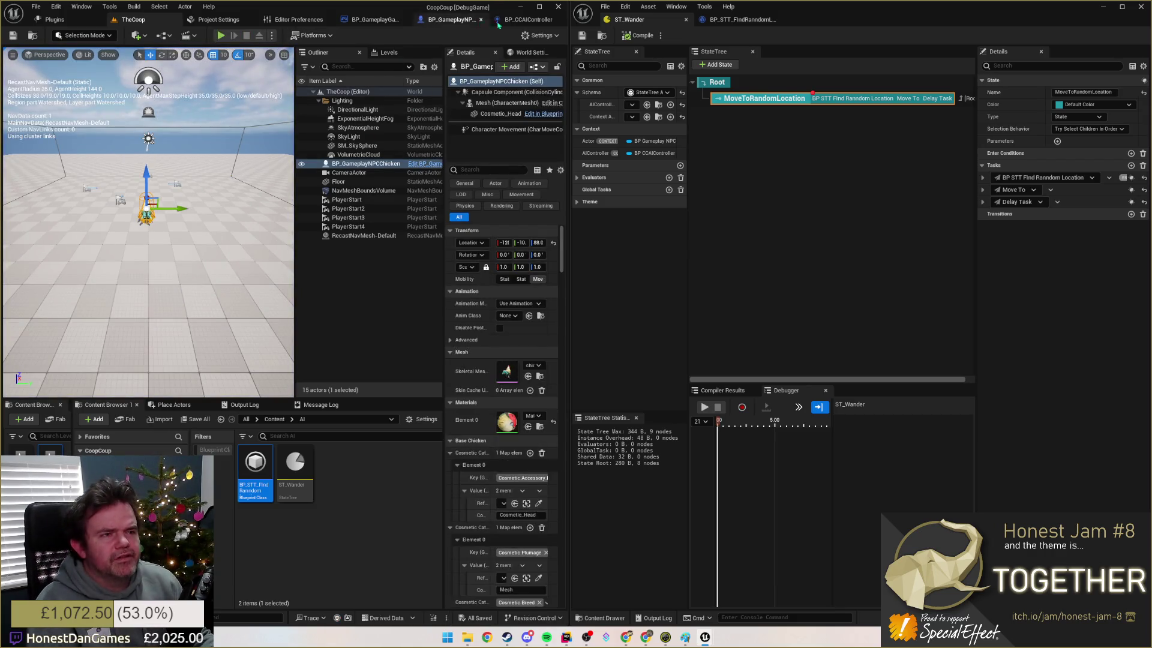
pyautogui.click(519, 21)
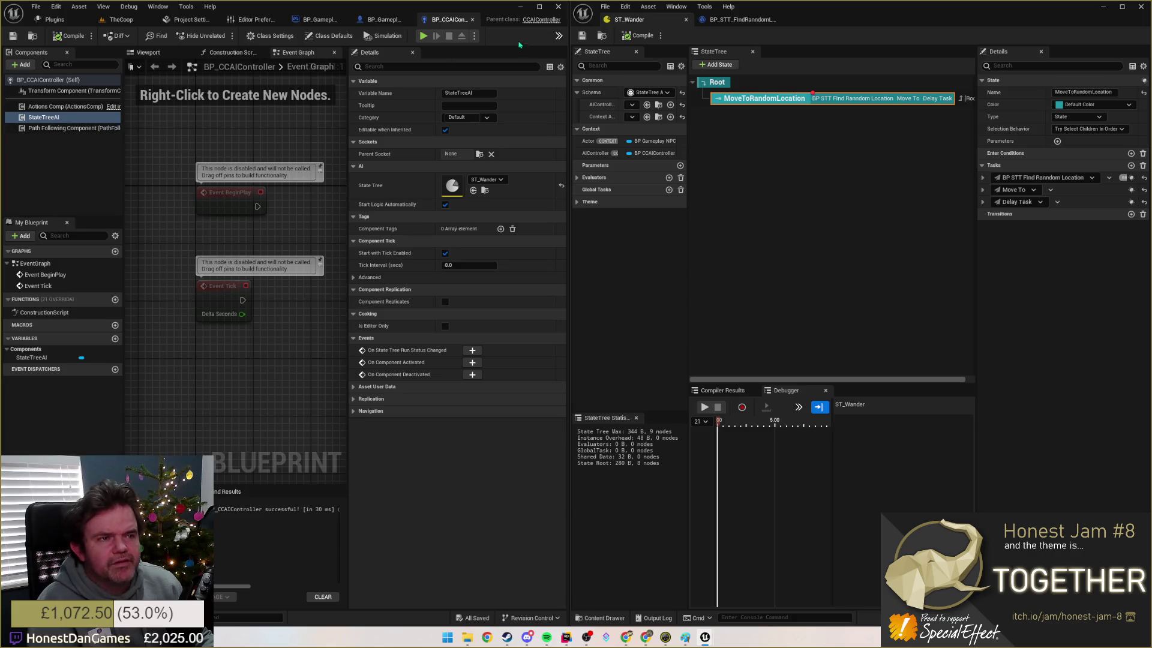
# Step: Delete the existing StateTreeAI component from BP_CCAIController
pyautogui.click(67, 119)
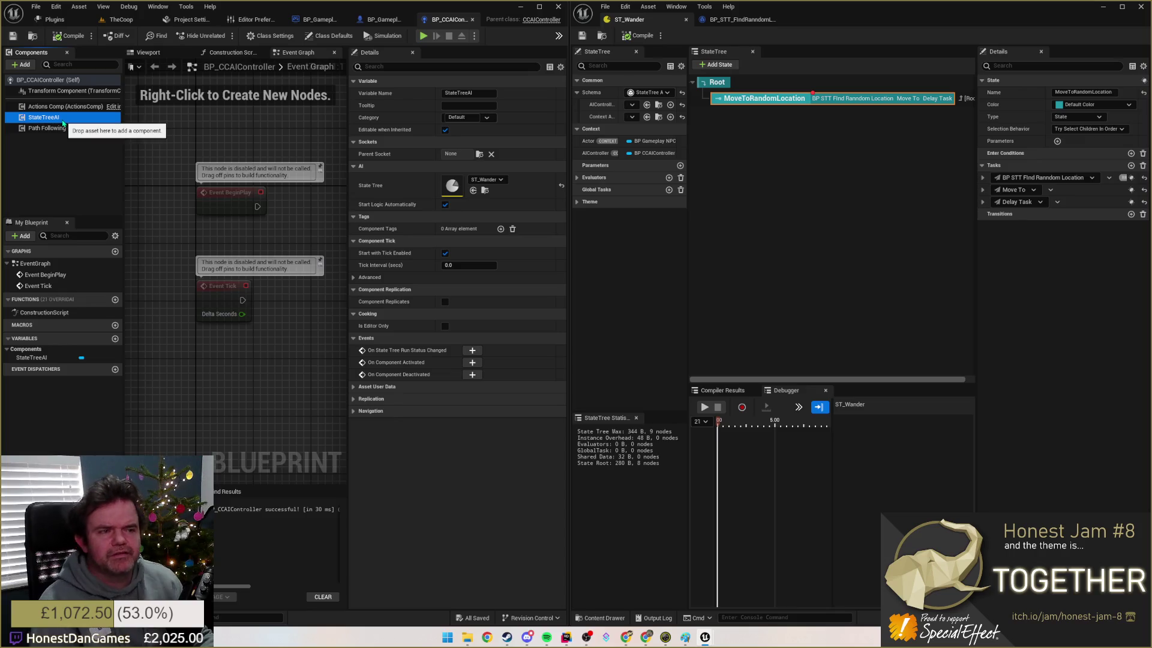
pyautogui.click(60, 64)
pyautogui.write('stat')
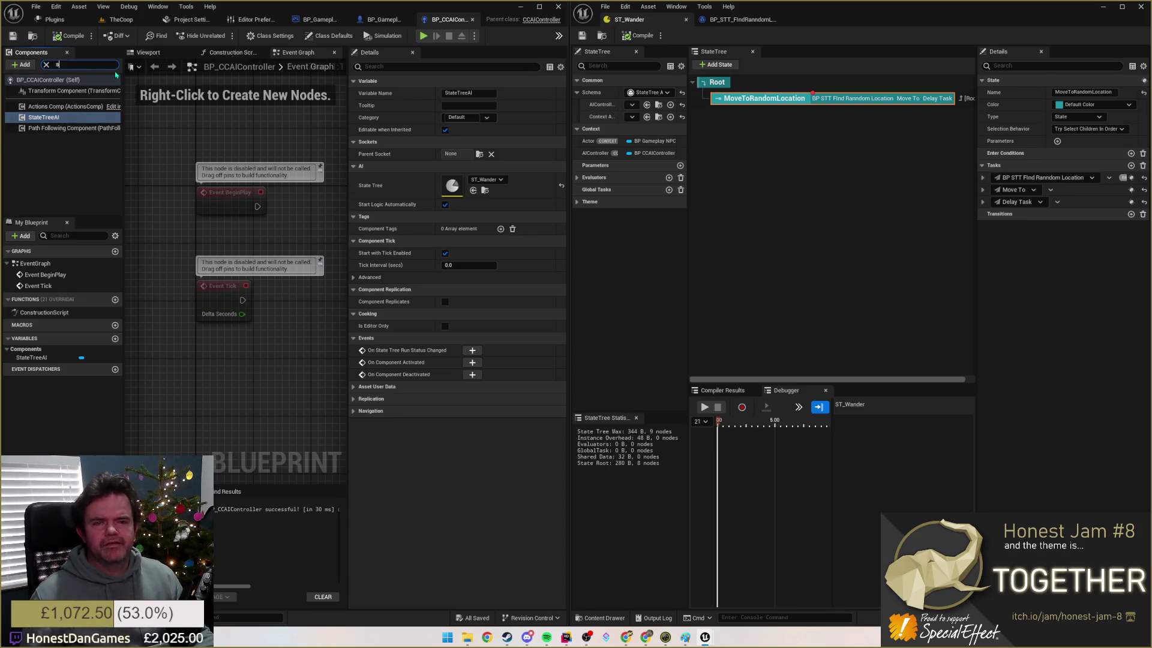
pyautogui.click(20, 64)
pyautogui.write('statety')
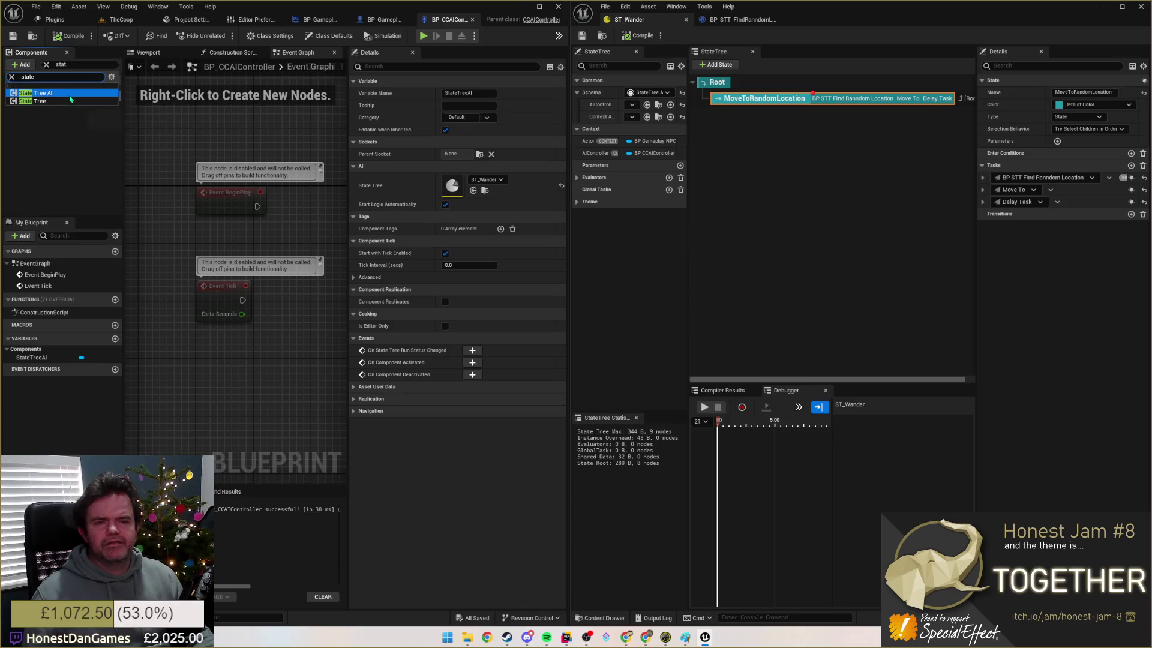
pyautogui.press('BackSpace')
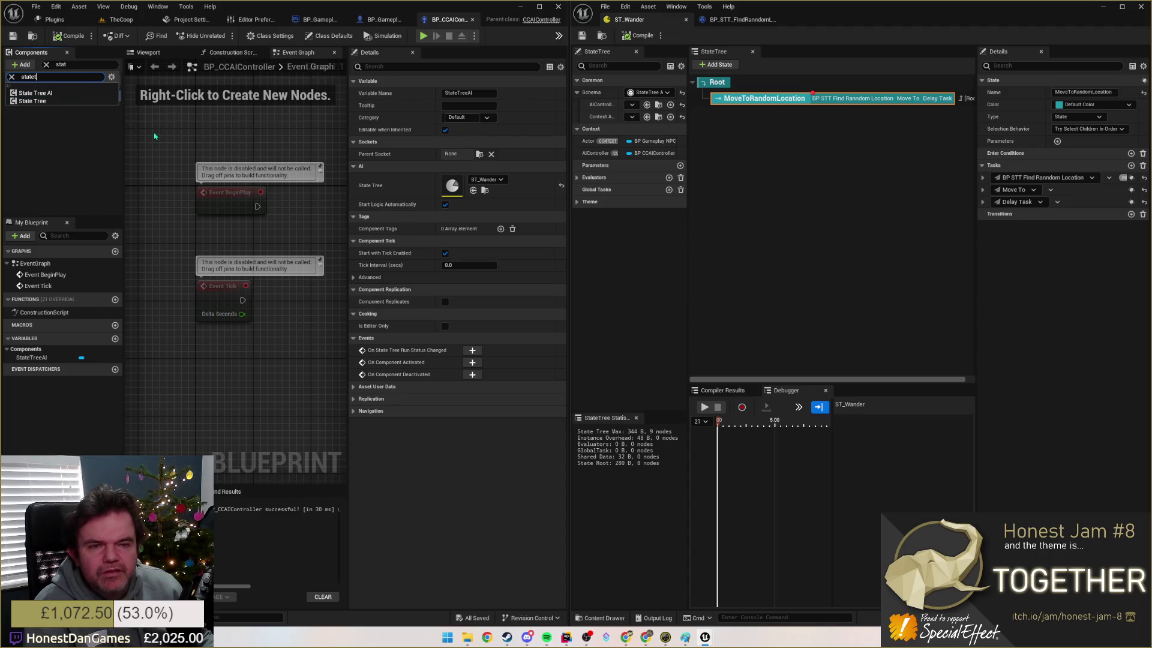
pyautogui.click(60, 94)
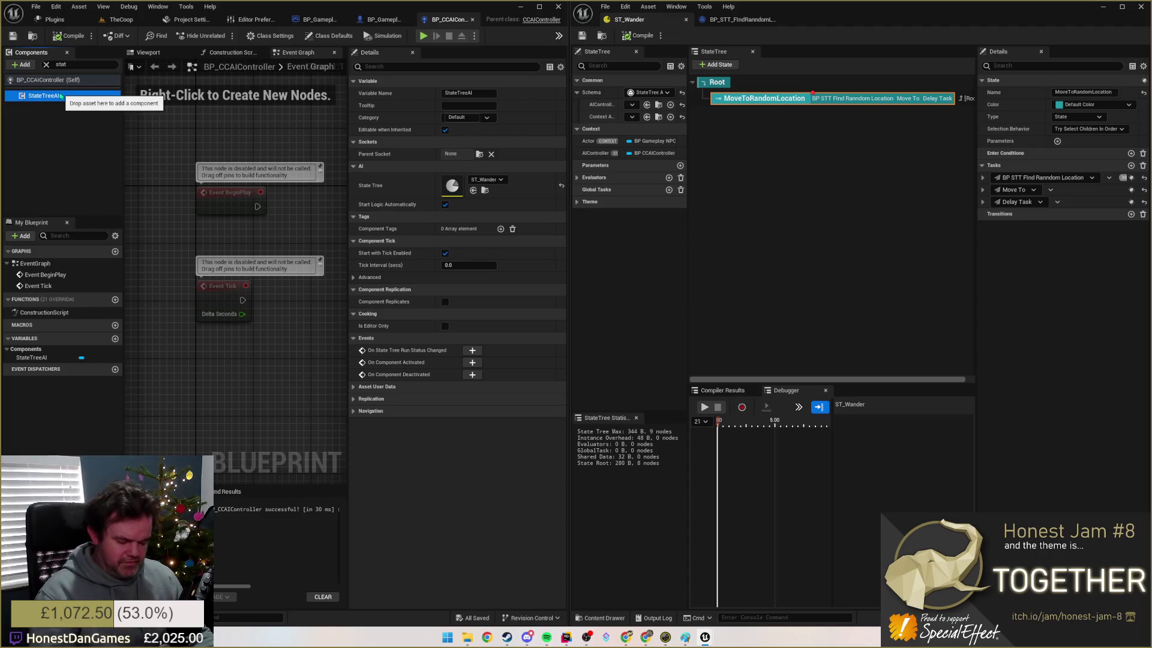
pyautogui.press('Delete')
# Step: Add a plain StateTree component, find its asset picker empty, and delete it again
pyautogui.click(78, 64)
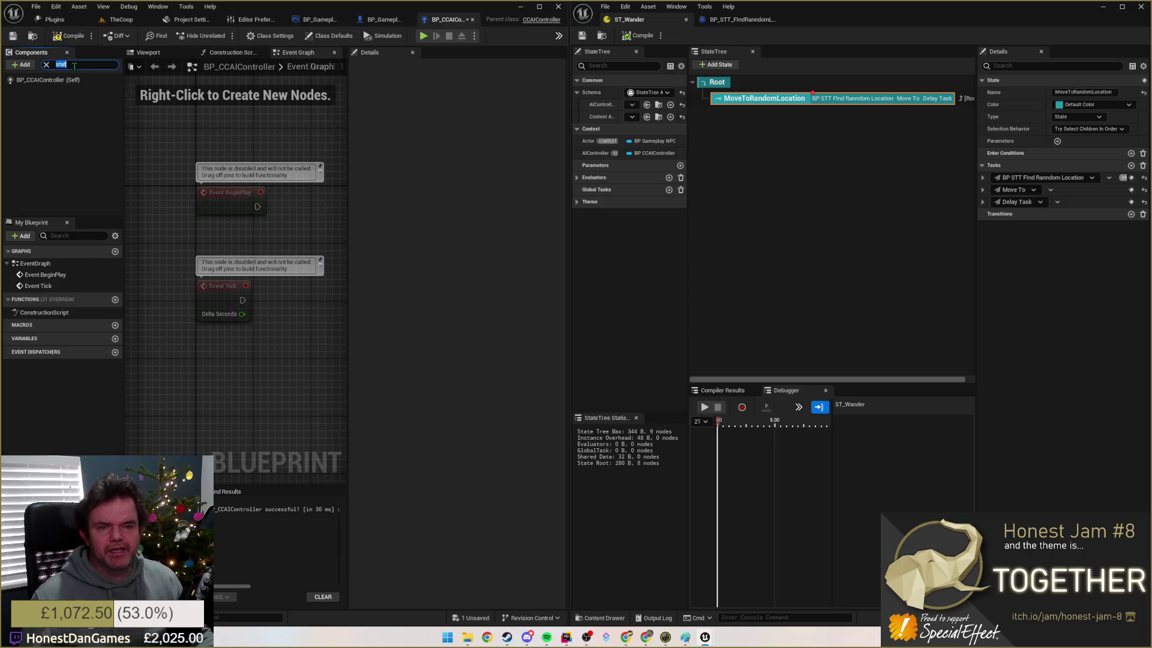
pyautogui.click(24, 64)
pyautogui.write('state')
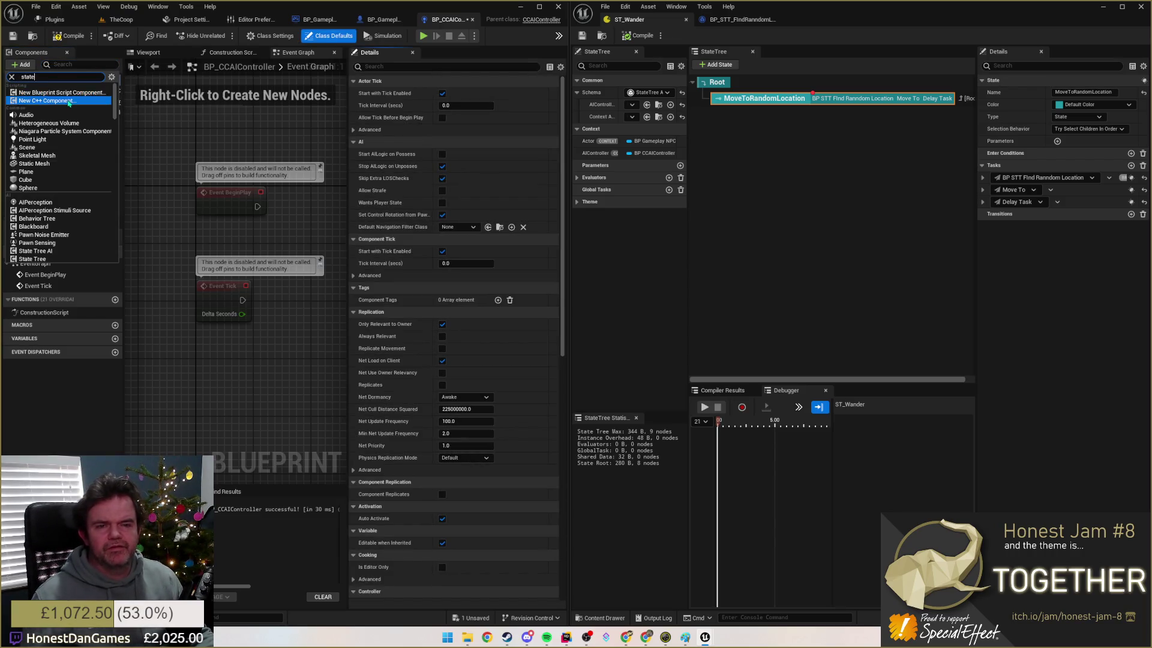
pyautogui.click(69, 102)
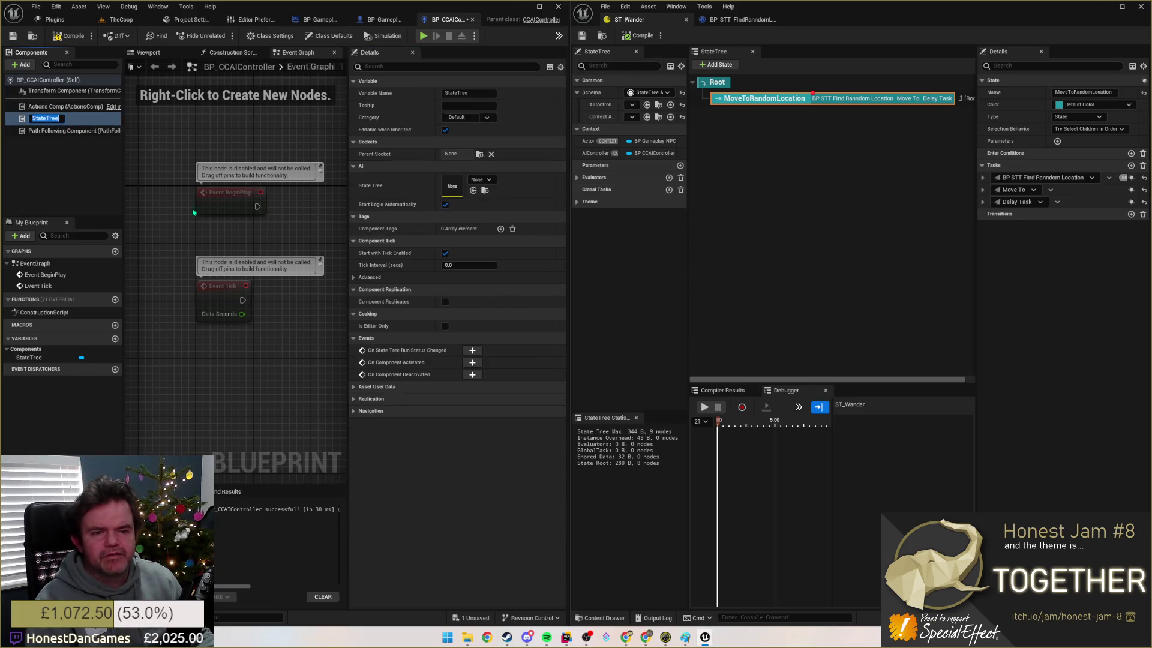
pyautogui.press('Return')
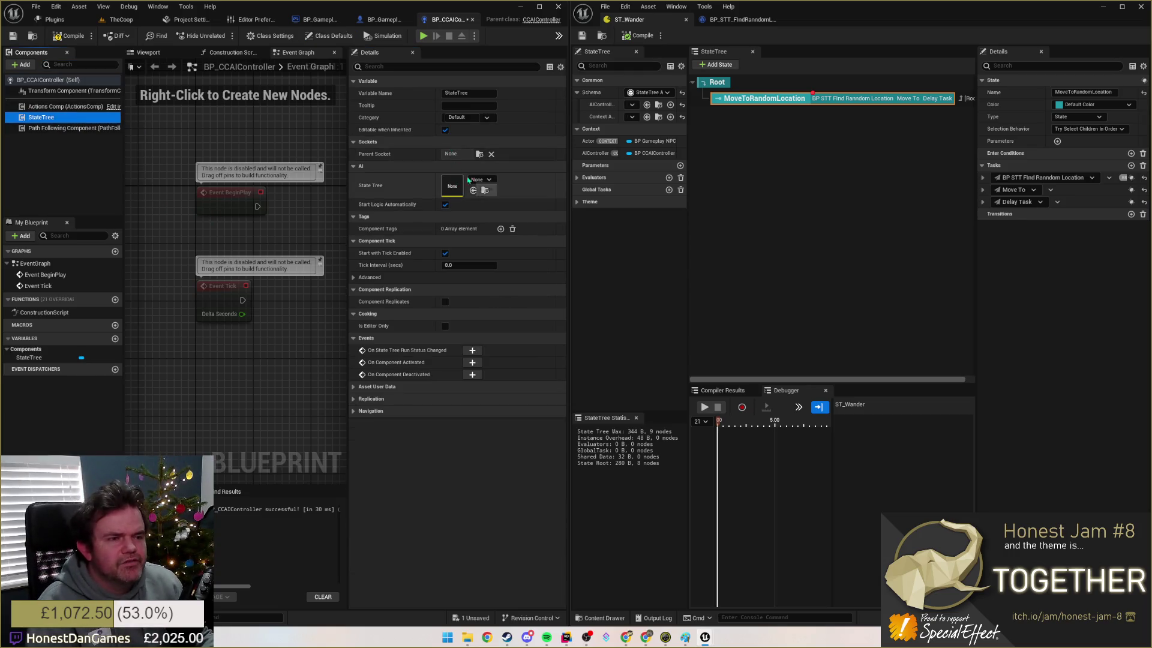
pyautogui.click(480, 179)
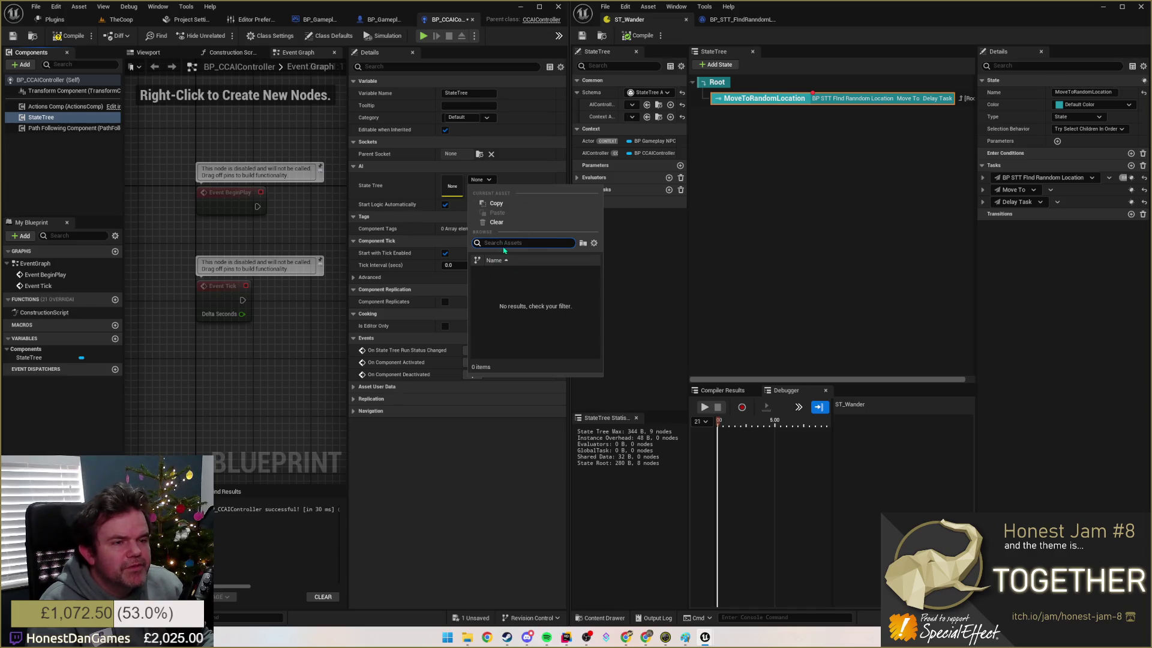
pyautogui.click(481, 179)
pyautogui.click(480, 179)
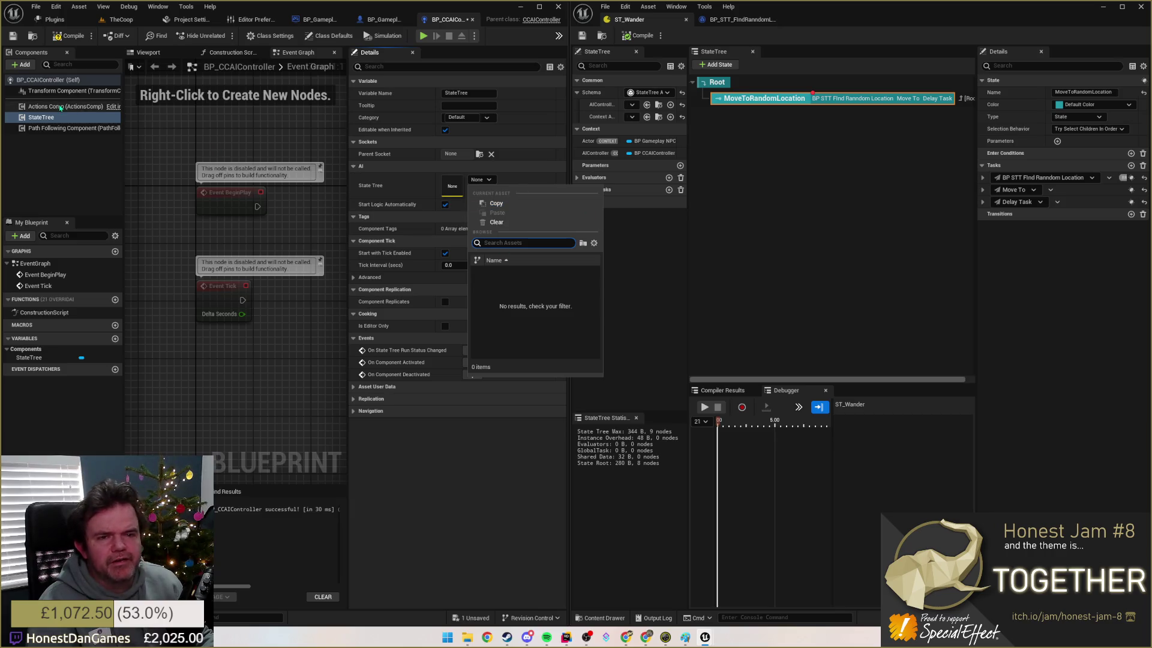
pyautogui.click(52, 120)
pyautogui.press('Delete')
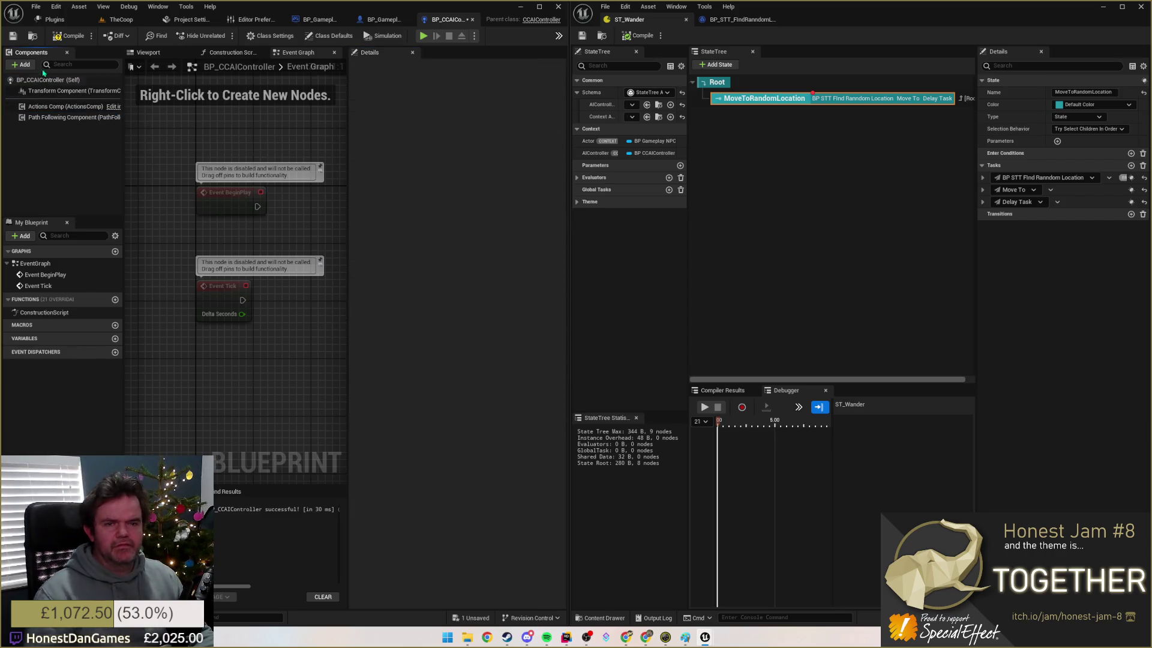
# Step: Add a StateTreeAI component with ST_Wander as its state tree, then compile and save
pyautogui.click(21, 65)
pyautogui.write('state')
pyautogui.click(48, 96)
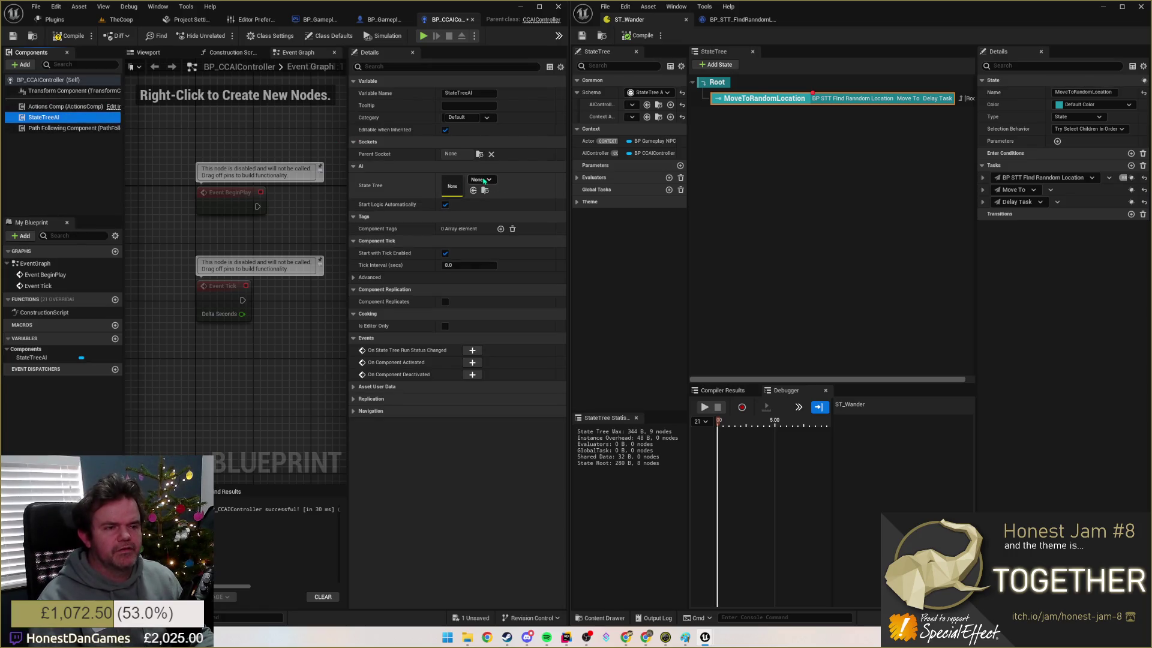
pyautogui.click(481, 179)
pyautogui.click(504, 271)
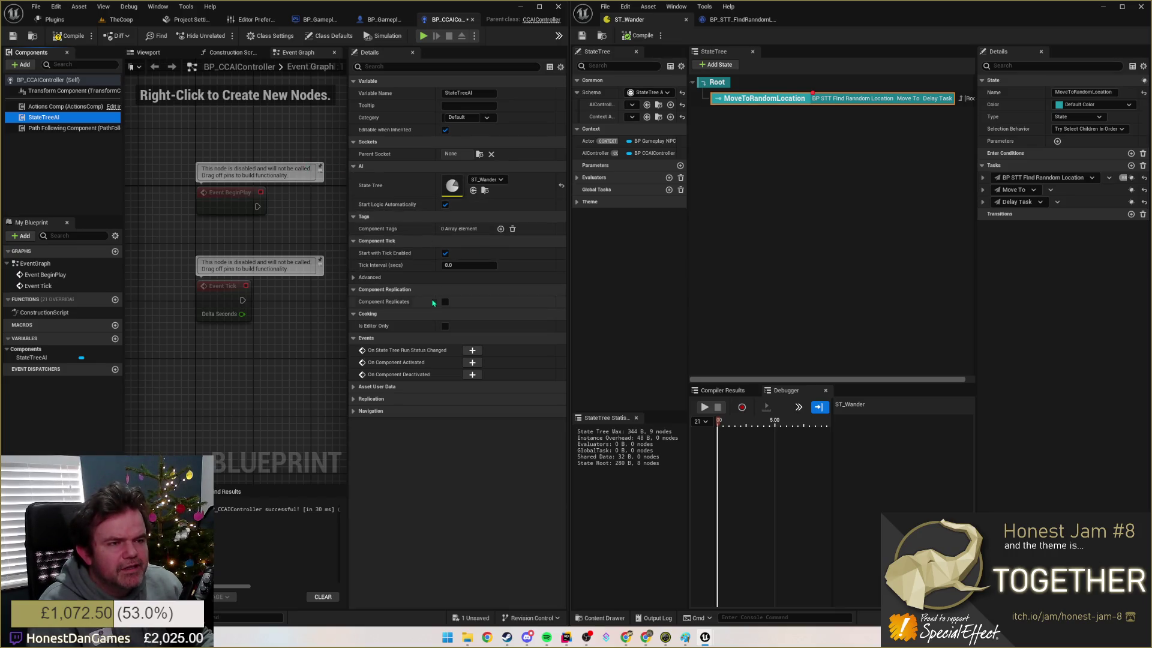
pyautogui.click(69, 36)
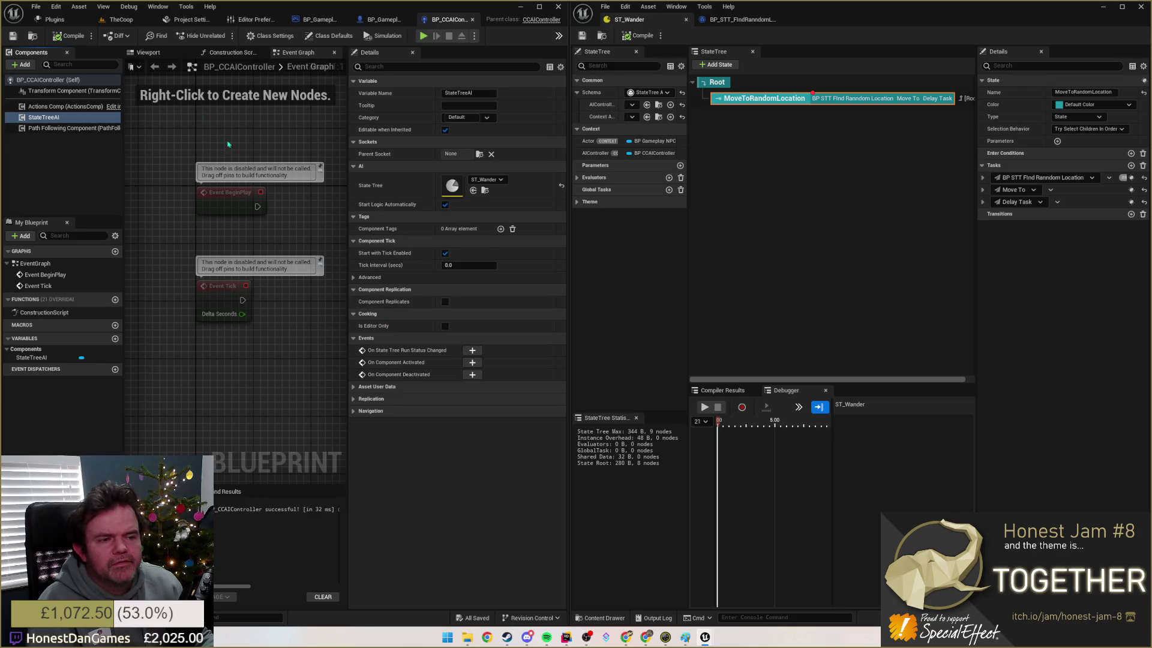
pyautogui.click(57, 19)
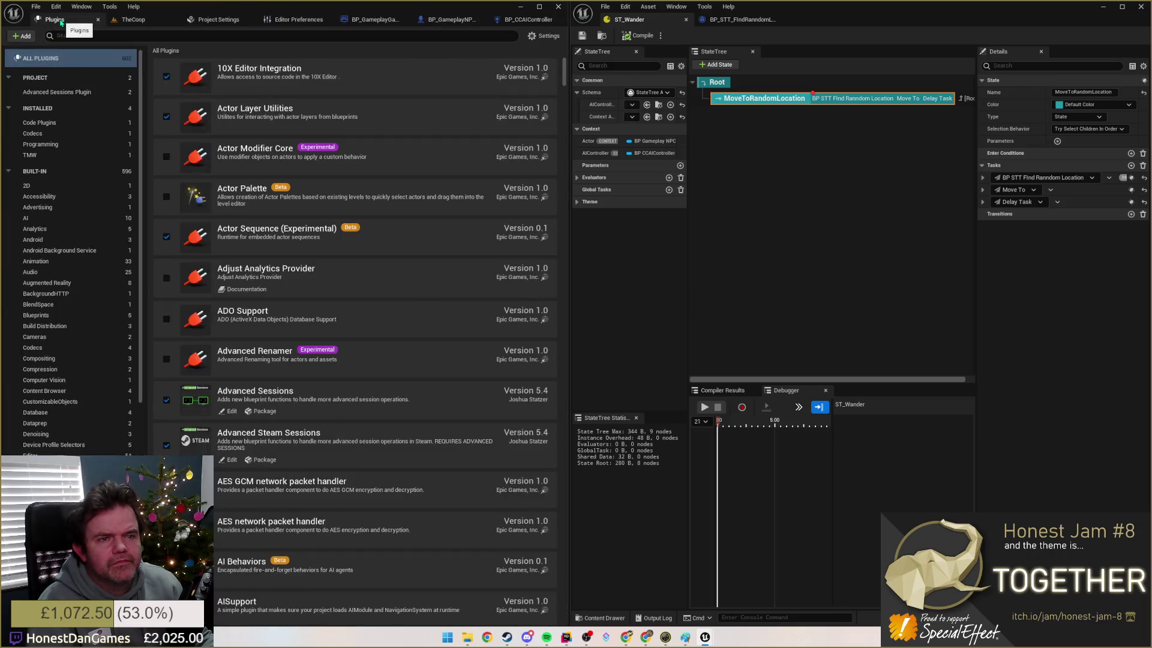
# Step: Close Plugins, run a brief TheCoop play test, then close ST_Wander and minimize Unreal
pyautogui.click(98, 19)
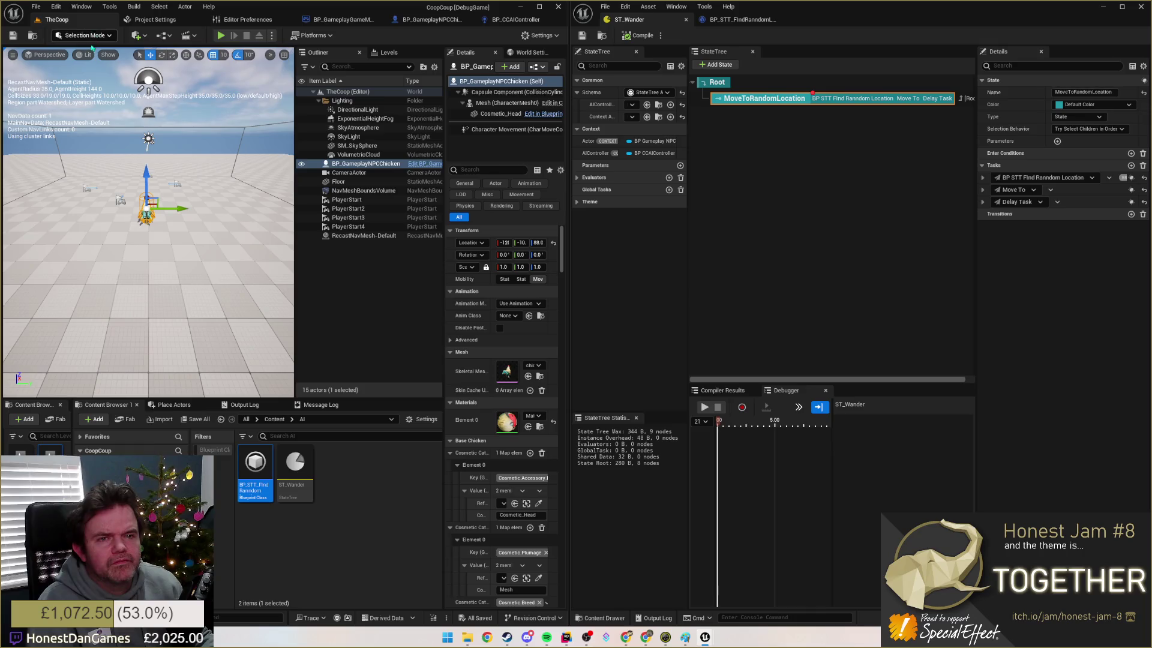
pyautogui.click(221, 35)
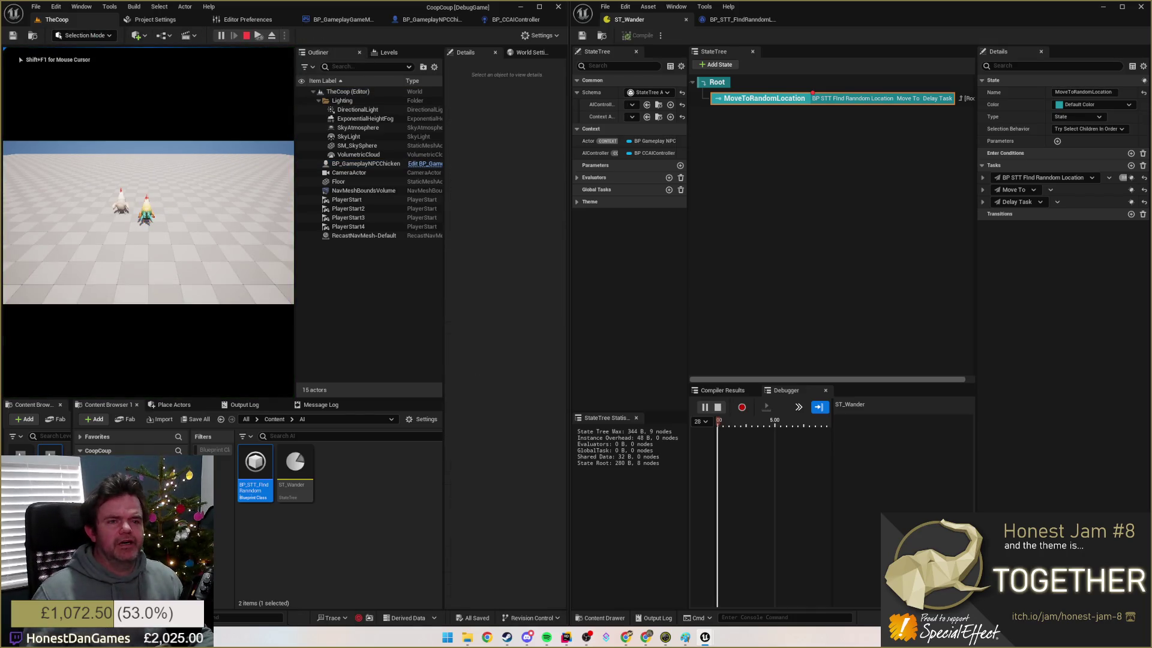
pyautogui.press('Escape')
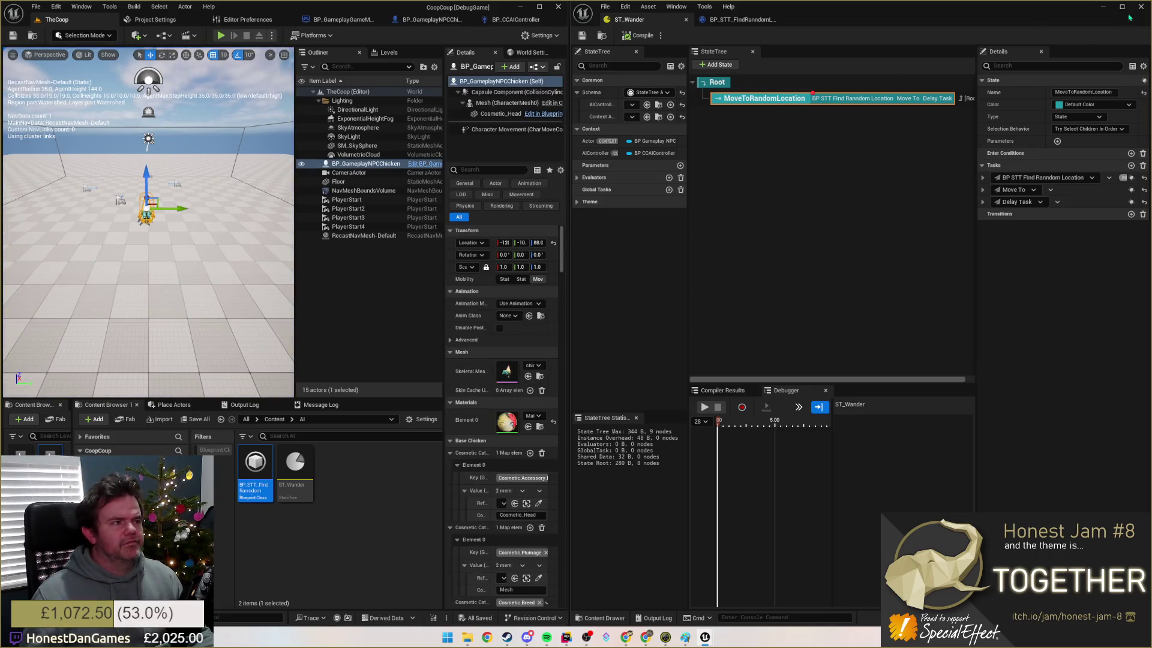
pyautogui.click(1140, 6)
pyautogui.click(558, 7)
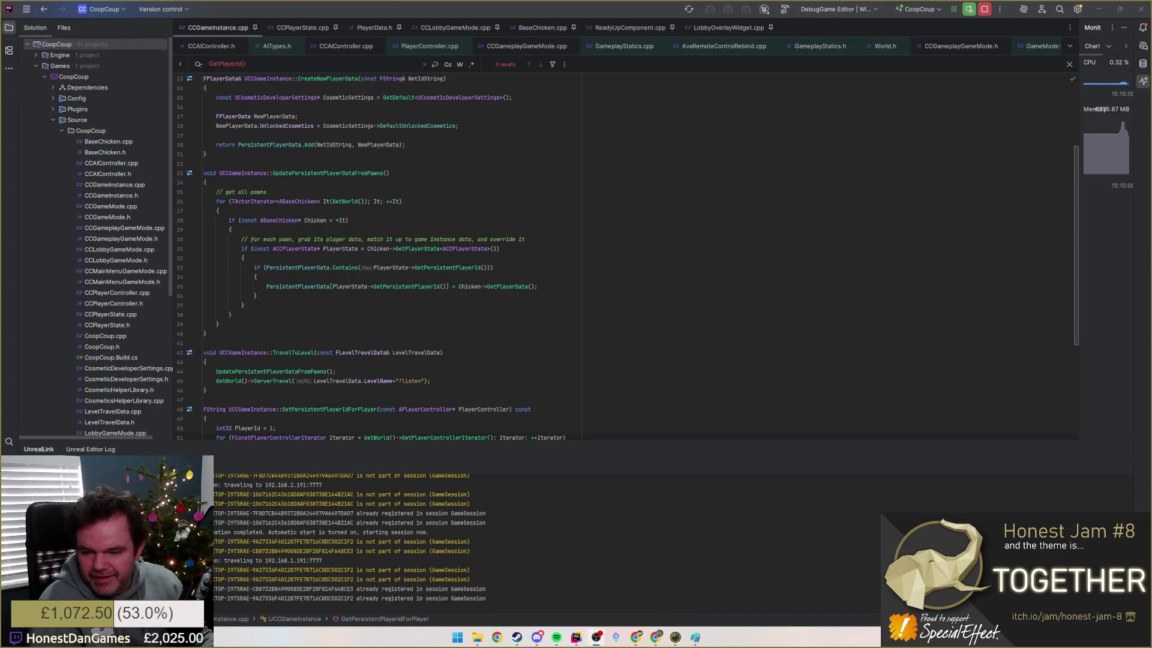
pyautogui.hotkey('alt', 'Tab')
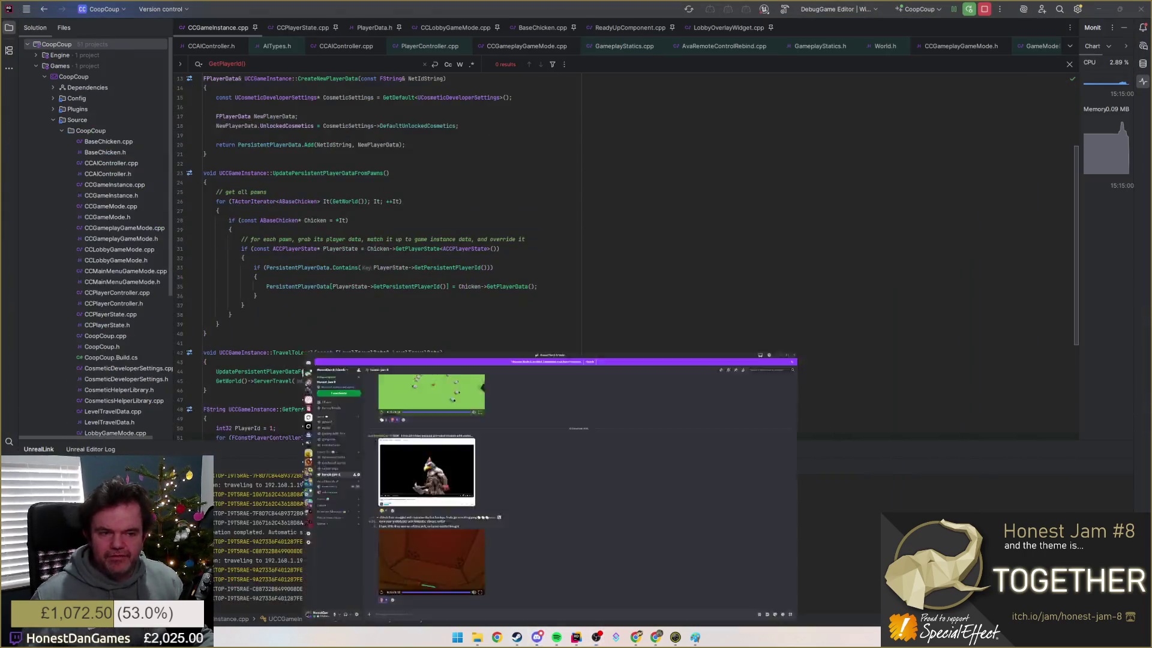
pyautogui.hotkey('alt', 'Tab')
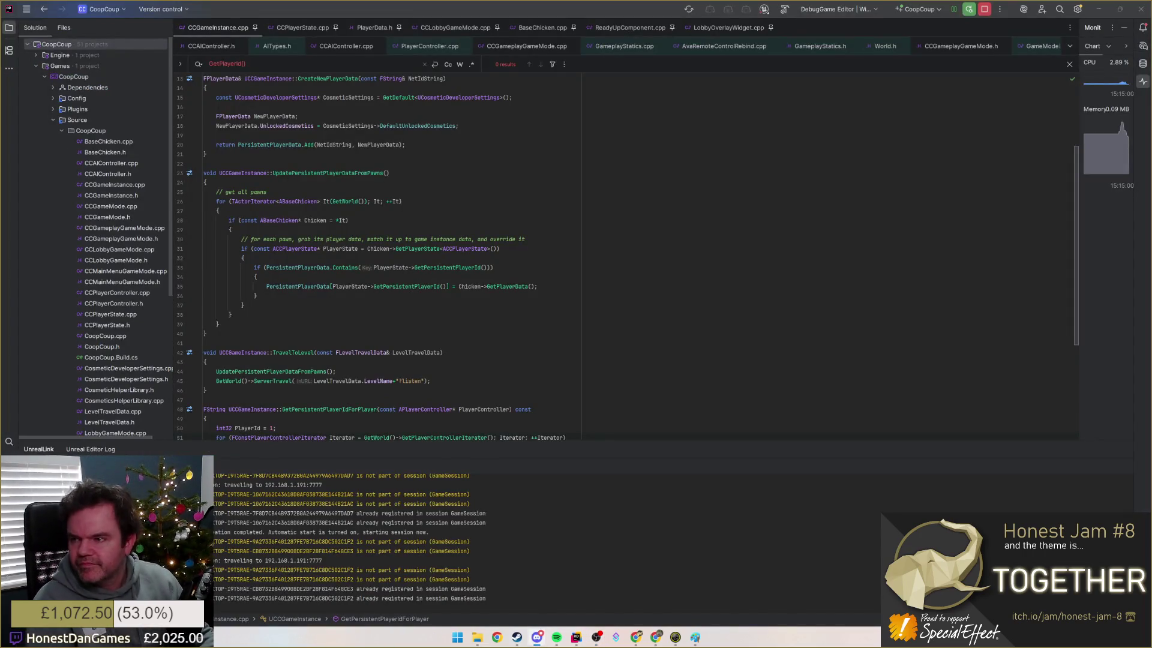
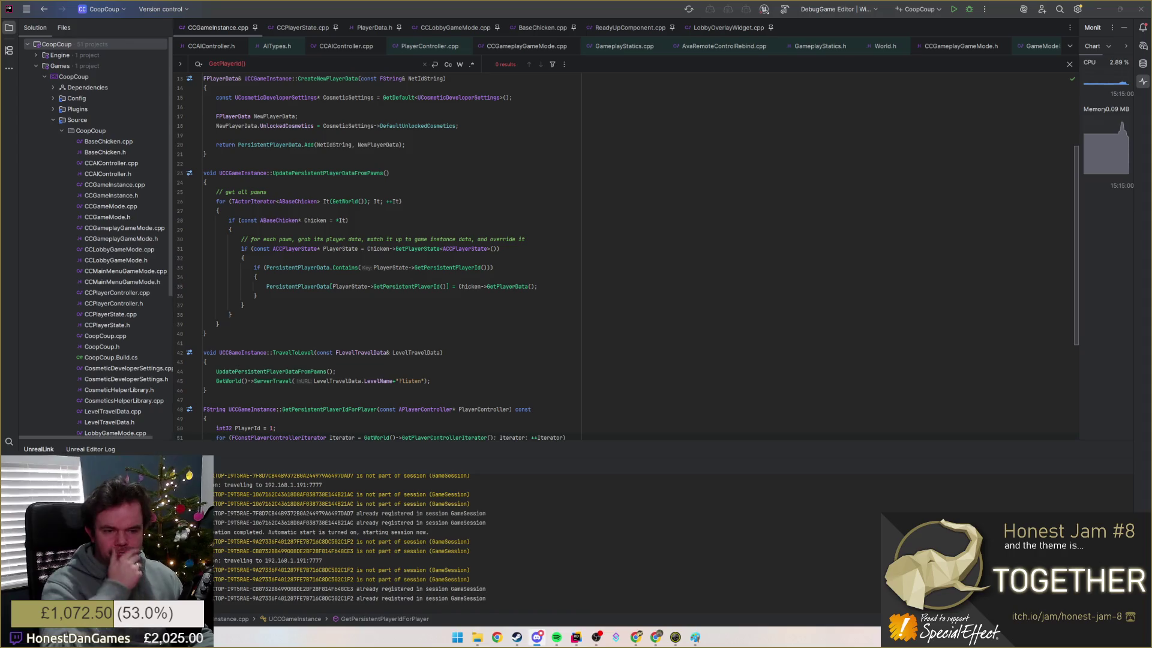
# Step: Start a Rider debug session that builds CoopCoup and launches Unreal Editor on MainMenu
pyautogui.click(969, 10)
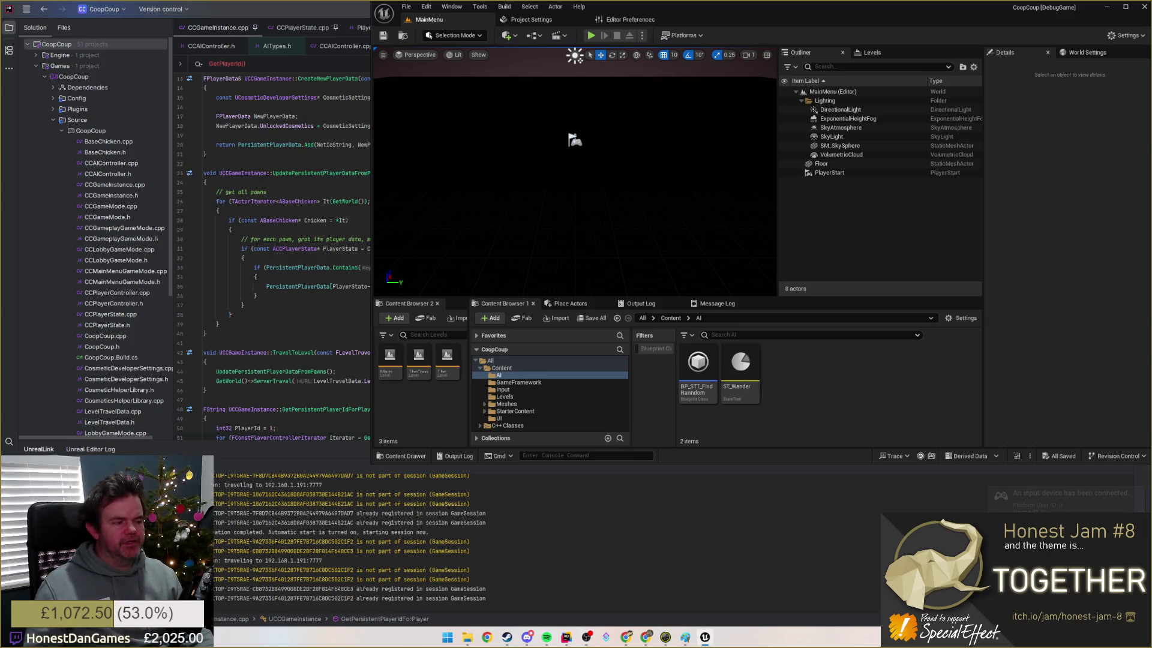
# Step: Open TheCoop level, then test-play and stop a session with the wandering chickens
pyautogui.moveTo(644, 14)
pyautogui.mouseDown()
pyautogui.moveTo(492, 14)
pyautogui.moveTo(488, 2)
pyautogui.mouseUp()
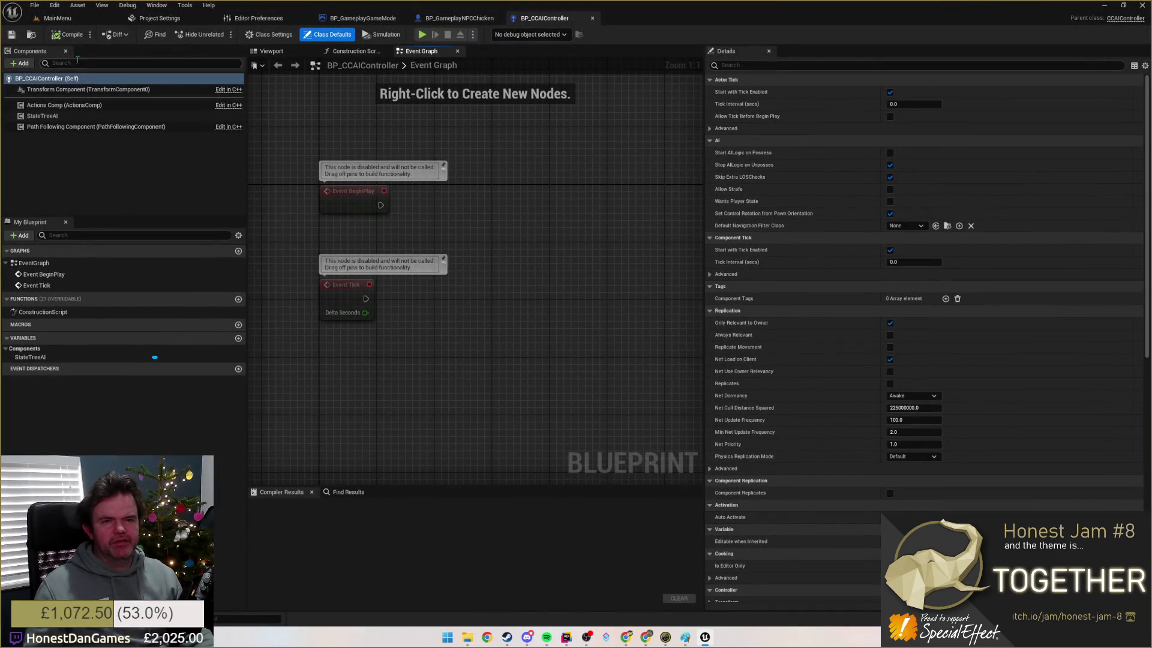
pyautogui.click(60, 18)
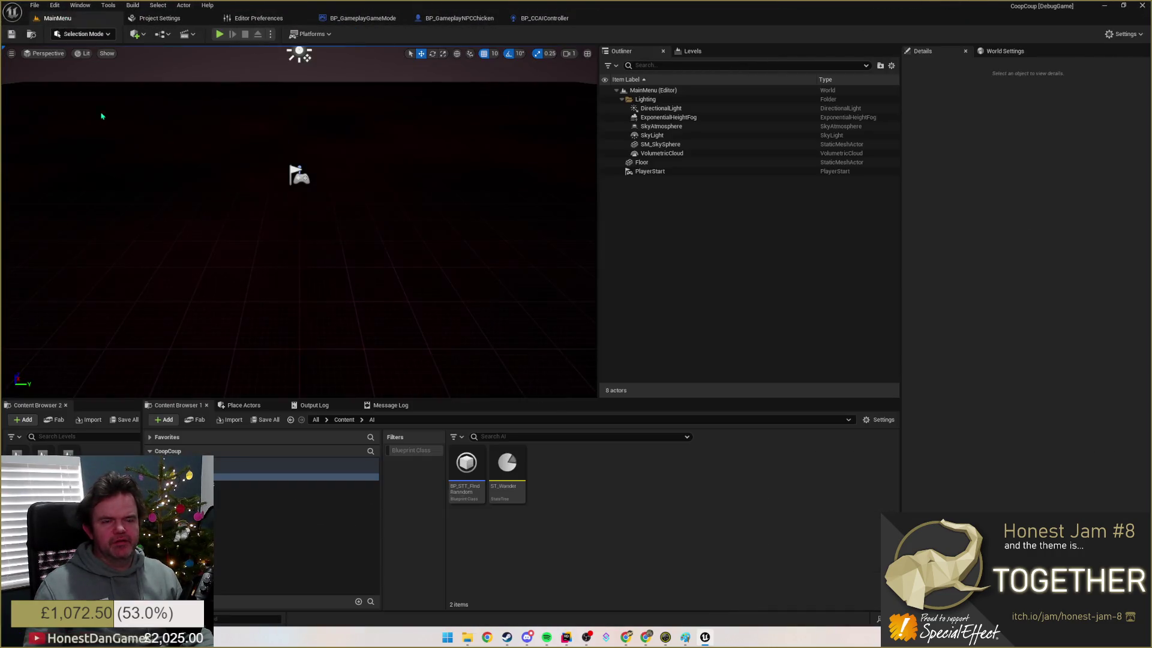
pyautogui.doubleClick(53, 453)
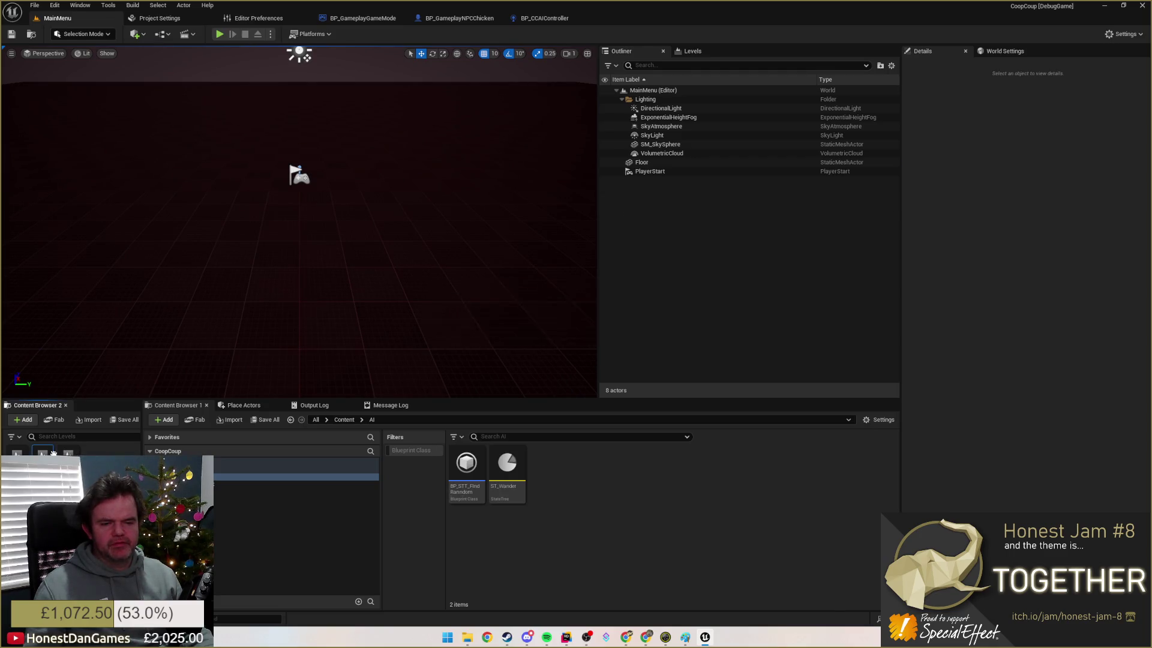
pyautogui.click(221, 34)
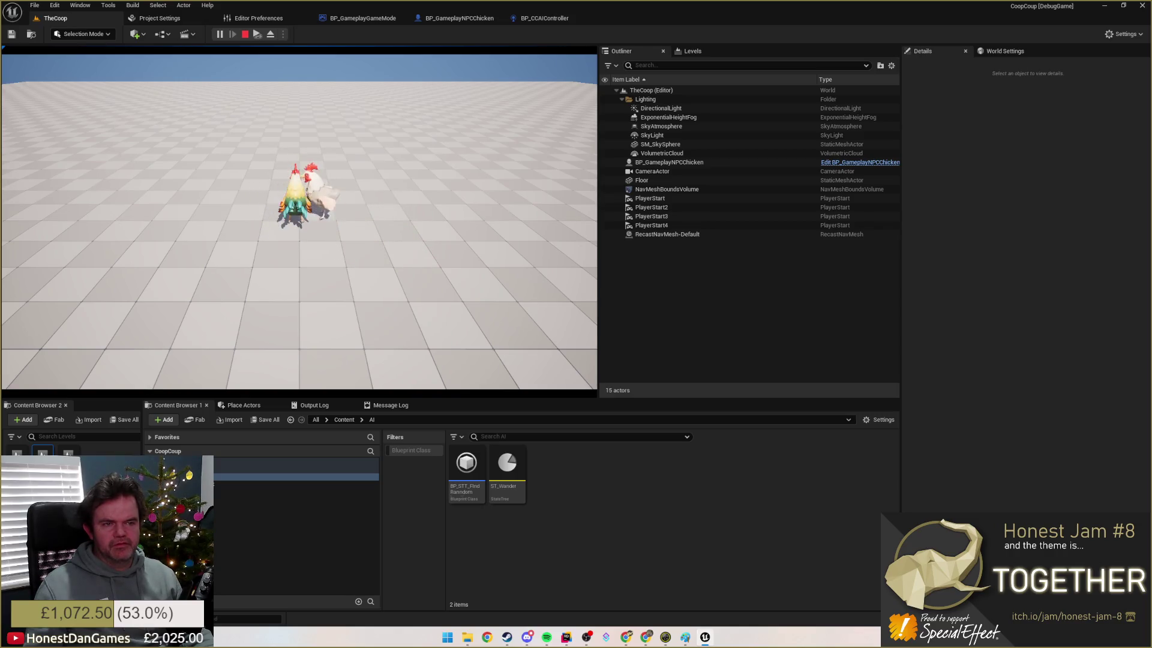
pyautogui.press('Escape')
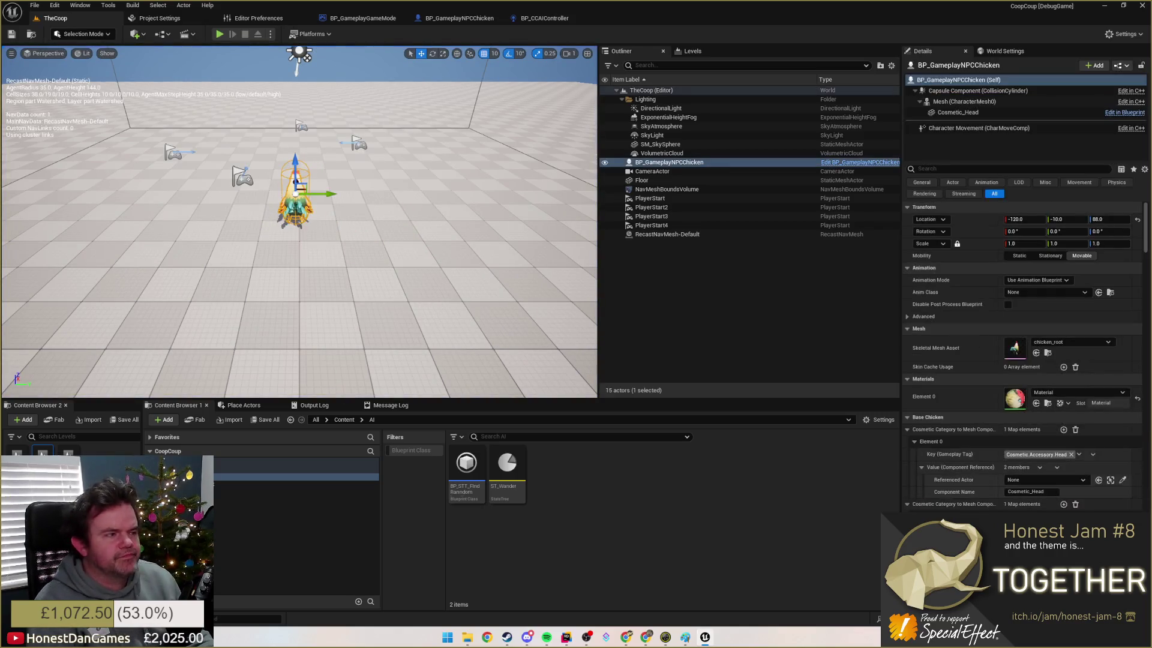
# Step: Inspect the chicken's Cosmetic_Head and mesh components, then return to BP_CCAIController
pyautogui.click(949, 113)
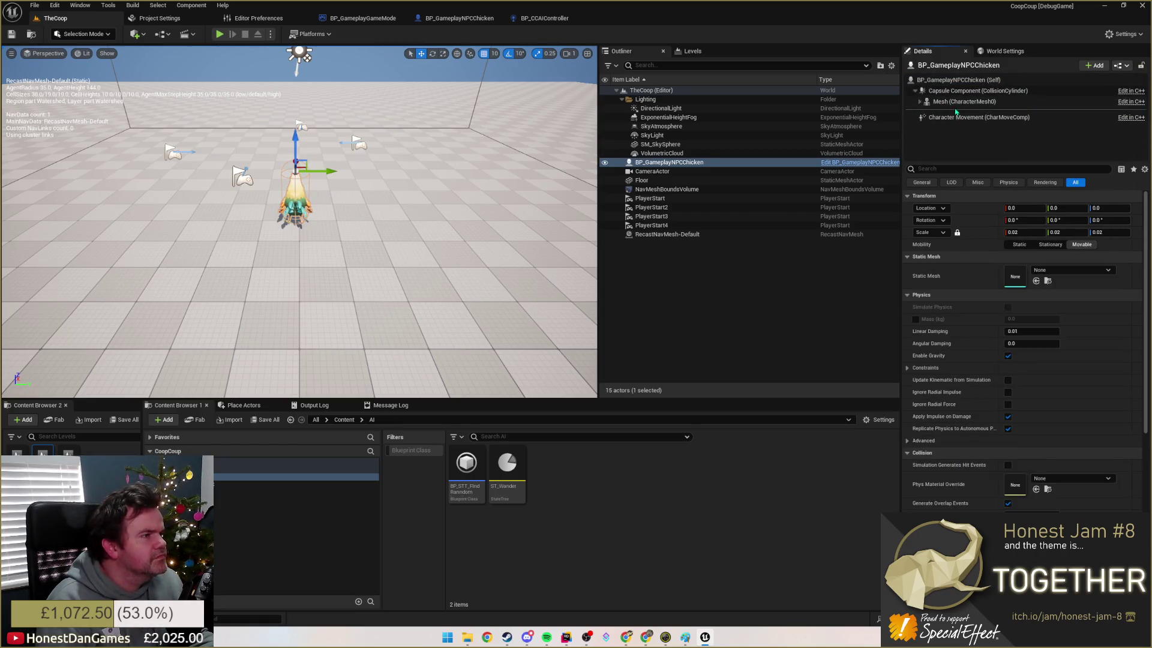
pyautogui.click(956, 80)
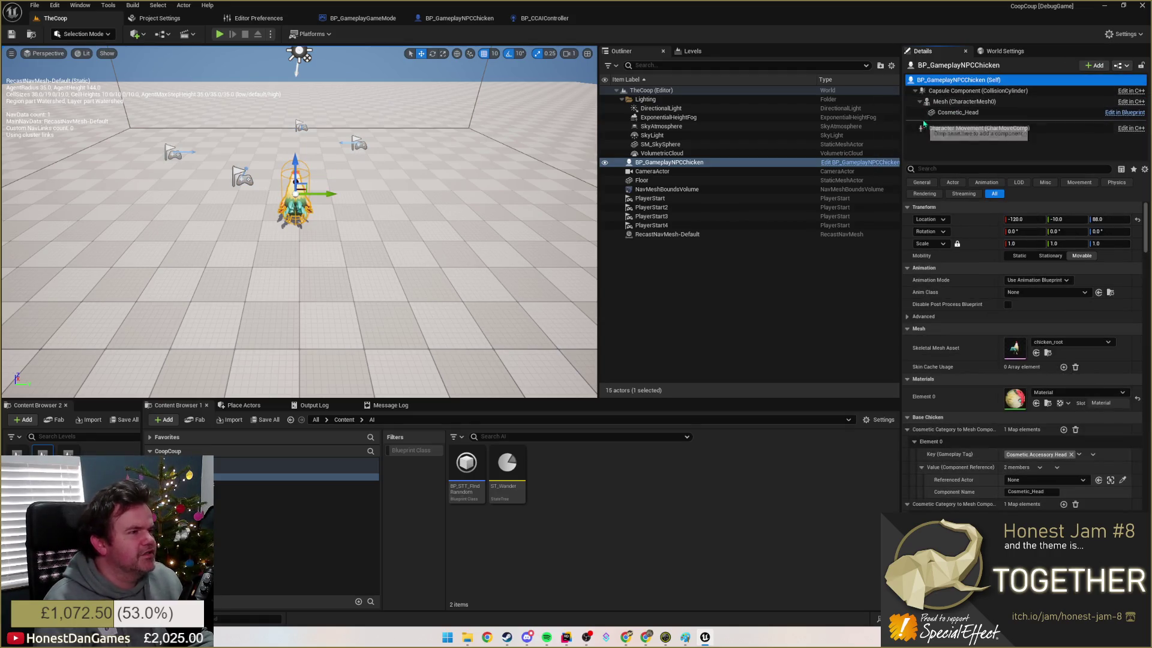
pyautogui.click(920, 102)
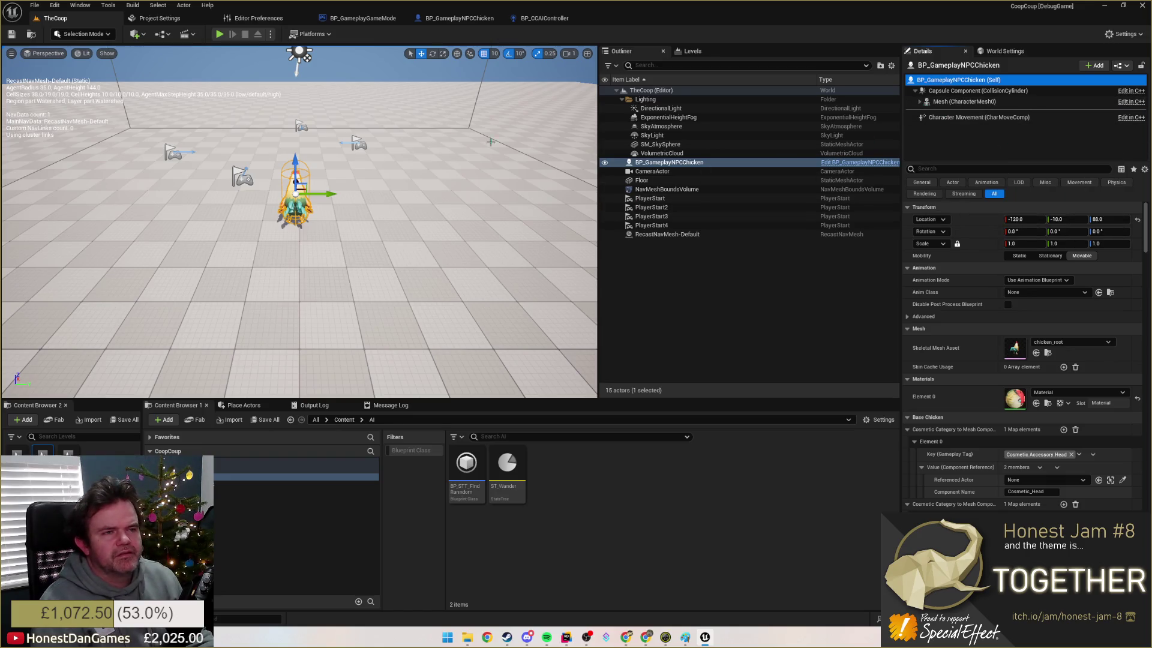
pyautogui.click(543, 18)
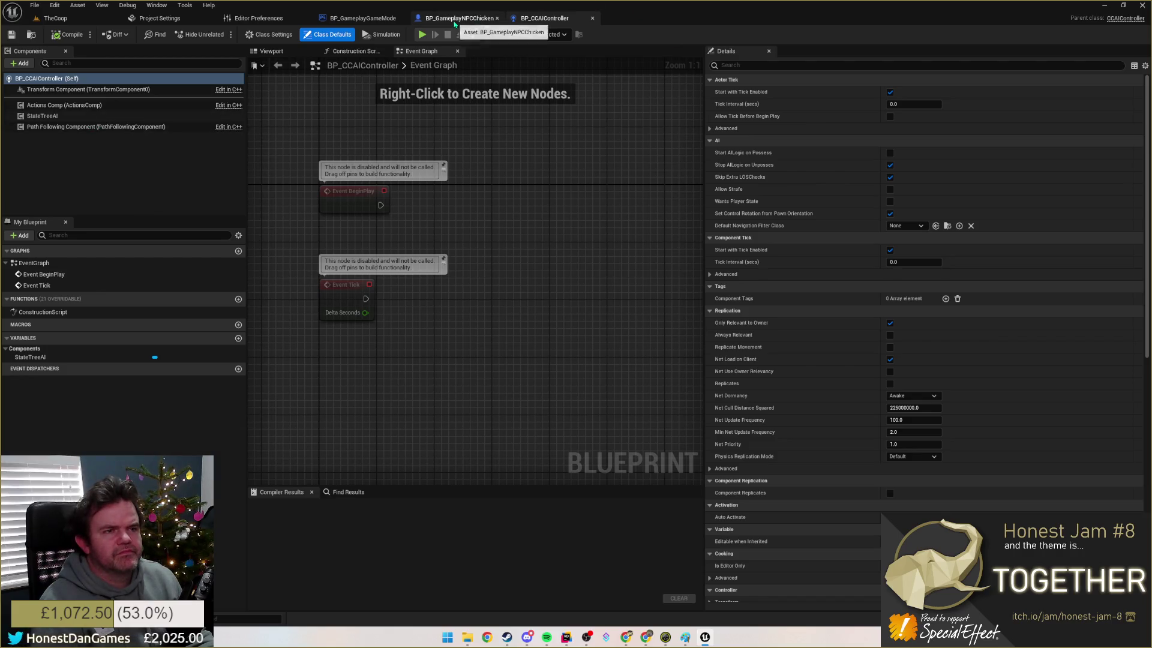
# Step: Disable Start Logic Automatically on BP_CCAIController's StateTreeAI component
pyautogui.click(455, 18)
pyautogui.click(543, 17)
pyautogui.click(60, 117)
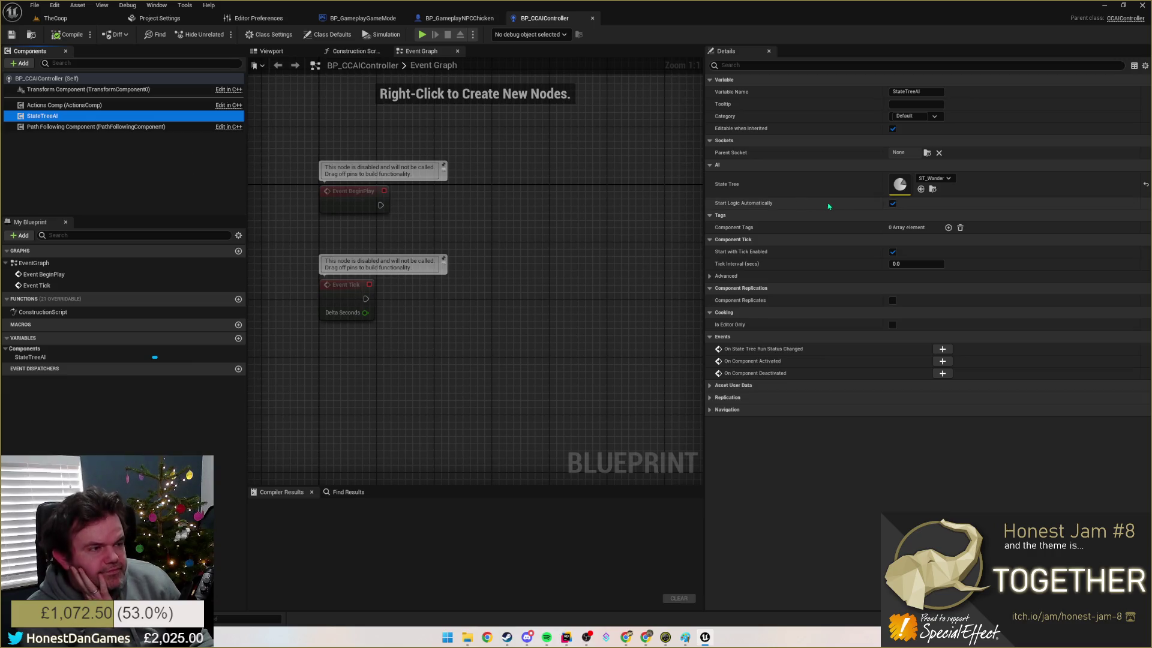
pyautogui.click(892, 204)
# Step: Add a 0.2-second Delay node after Event BeginPlay
pyautogui.moveTo(548, 234); pyautogui.dragTo(452, 225)
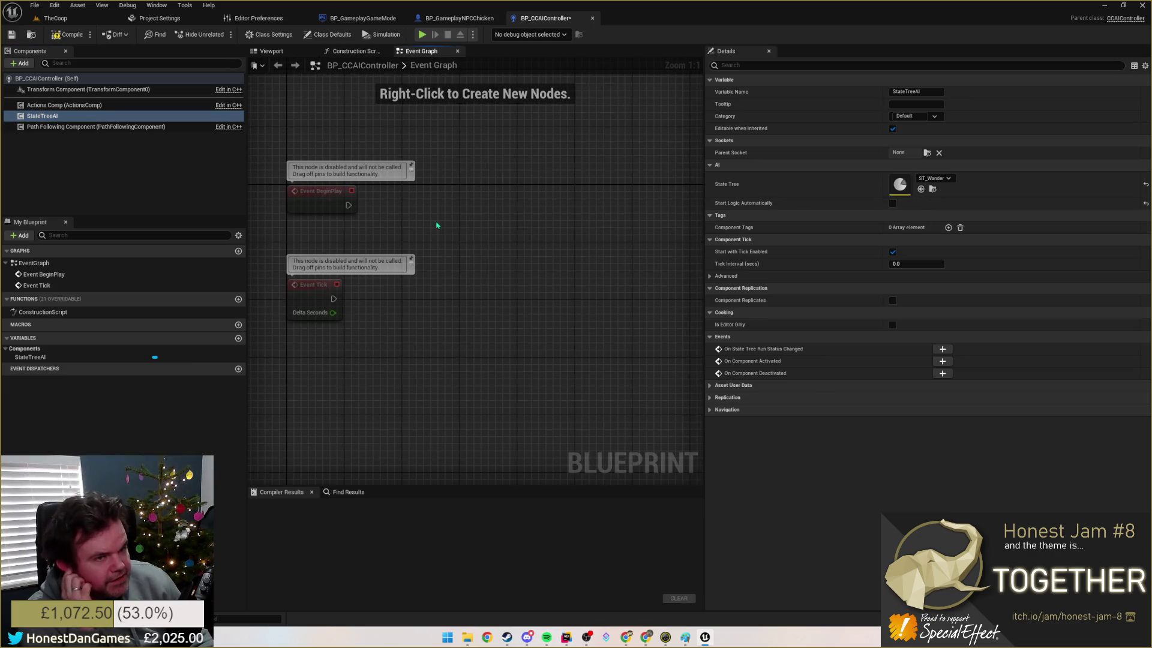
pyautogui.moveTo(348, 205); pyautogui.dragTo(418, 206)
pyautogui.write('delay')
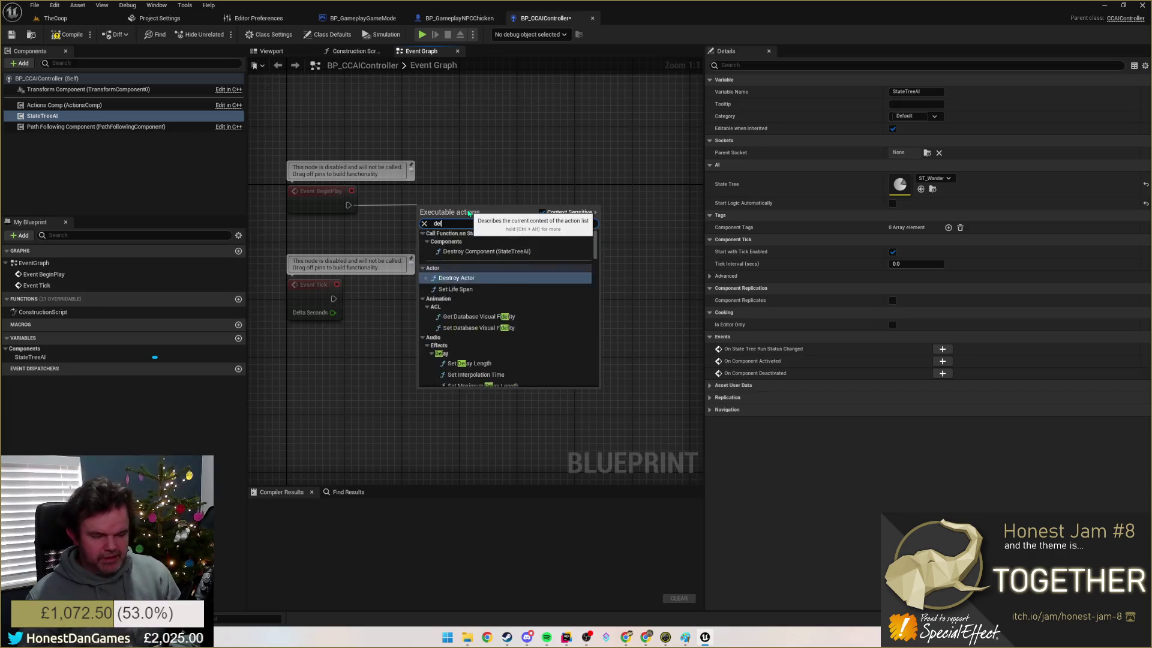
pyautogui.press('Return')
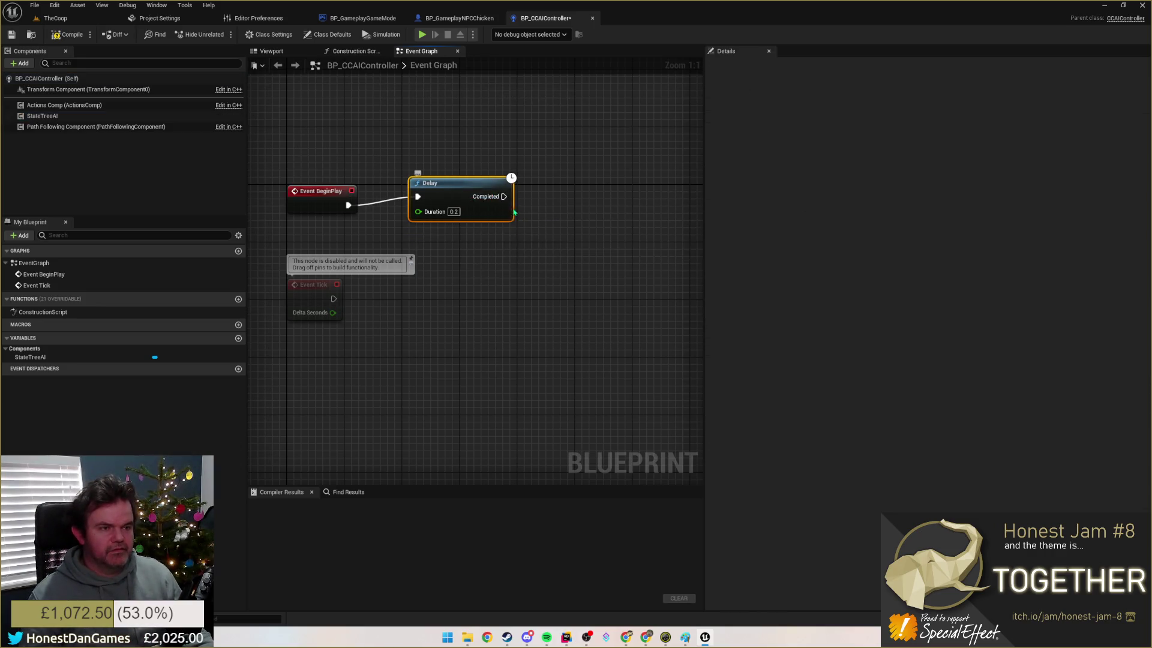
# Step: Call Start Logic on StateTreeAI when the Delay completes, and compile BP_CCAIController
pyautogui.moveTo(42, 115)
pyautogui.mouseDown()
pyautogui.moveTo(492, 262)
pyautogui.moveTo(600, 224)
pyautogui.mouseUp()
pyautogui.write('start')
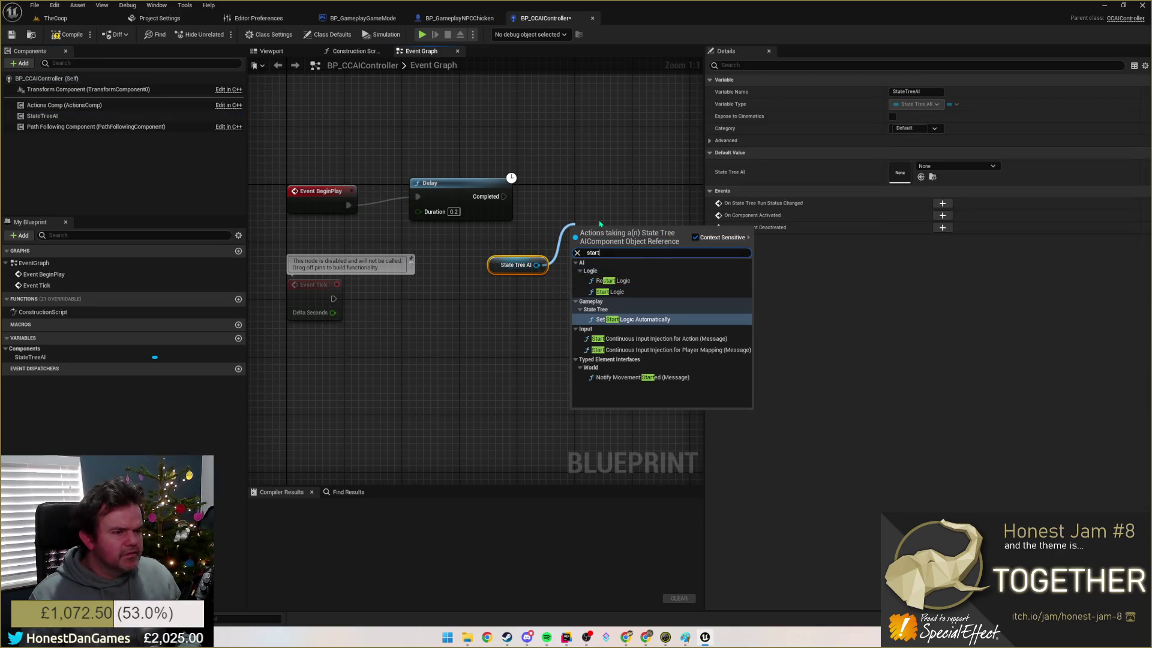
pyautogui.press('Return')
pyautogui.moveTo(503, 196)
pyautogui.mouseDown()
pyautogui.moveTo(576, 246)
pyautogui.moveTo(586, 179)
pyautogui.mouseUp()
pyautogui.click(68, 34)
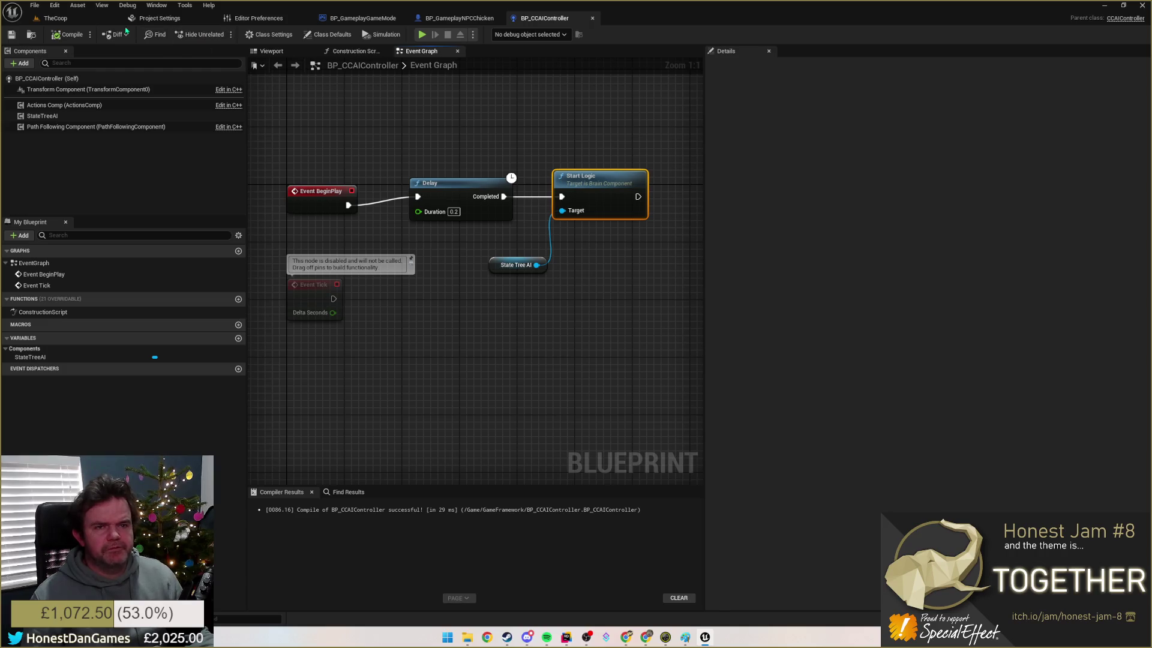
pyautogui.click(54, 18)
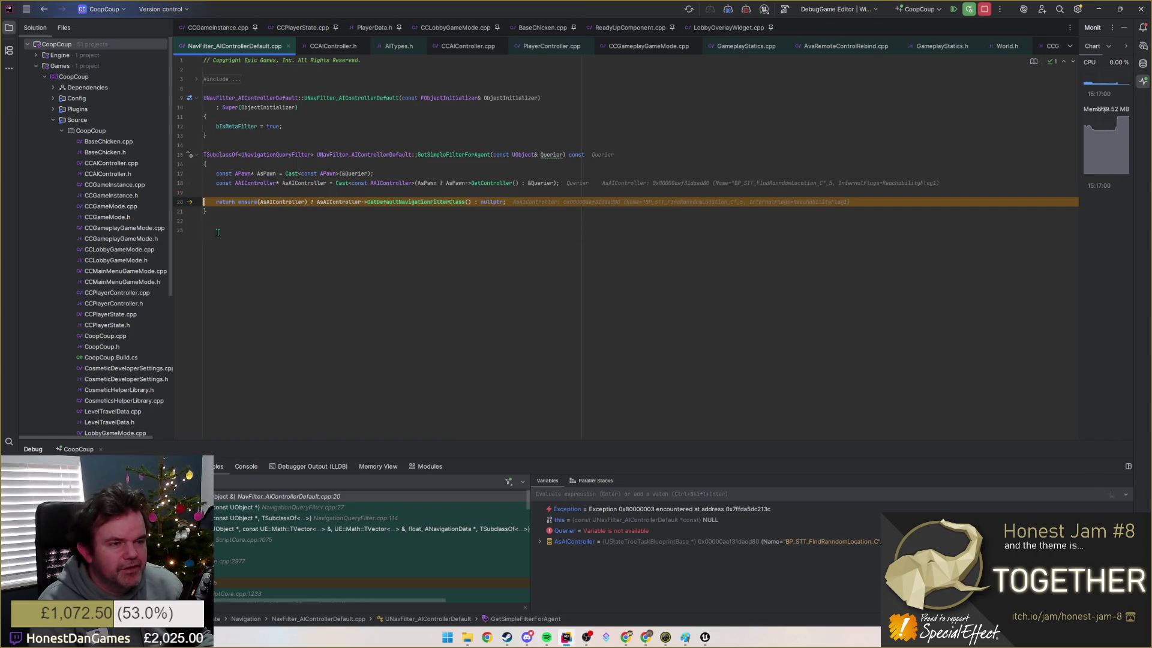
# Step: Inspect AsAIController's value at line 20 of NavFilter_AIControllerDefault.cpp and resume with F5
pyautogui.moveTo(283, 202)
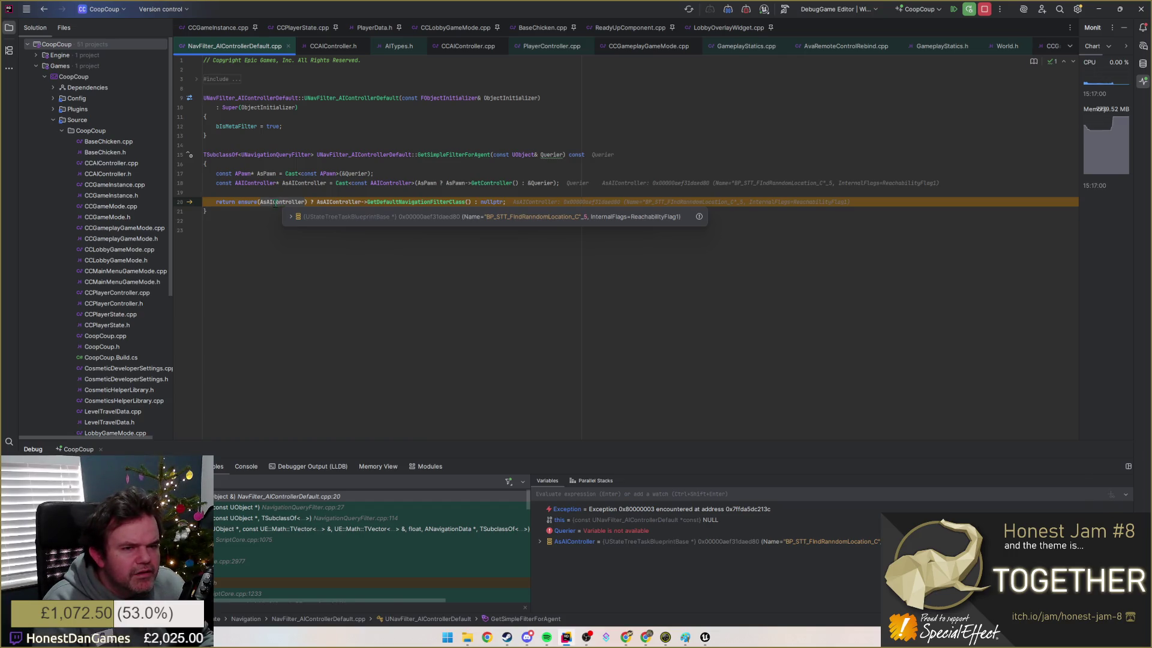
pyautogui.moveTo(418, 202)
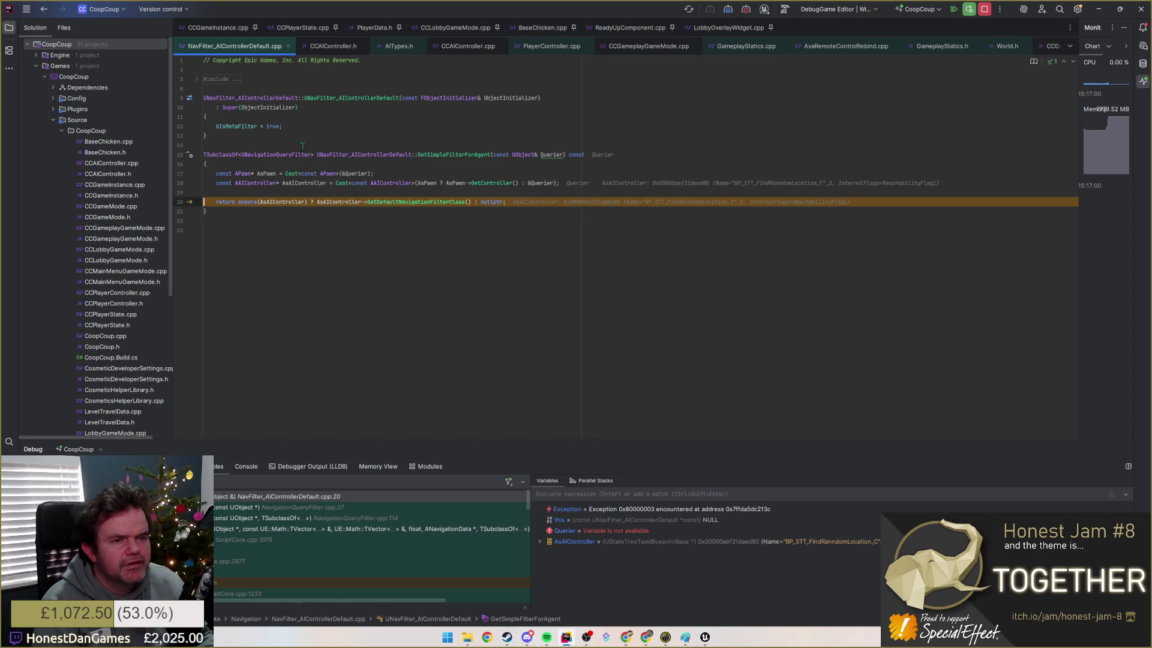
pyautogui.press('F5')
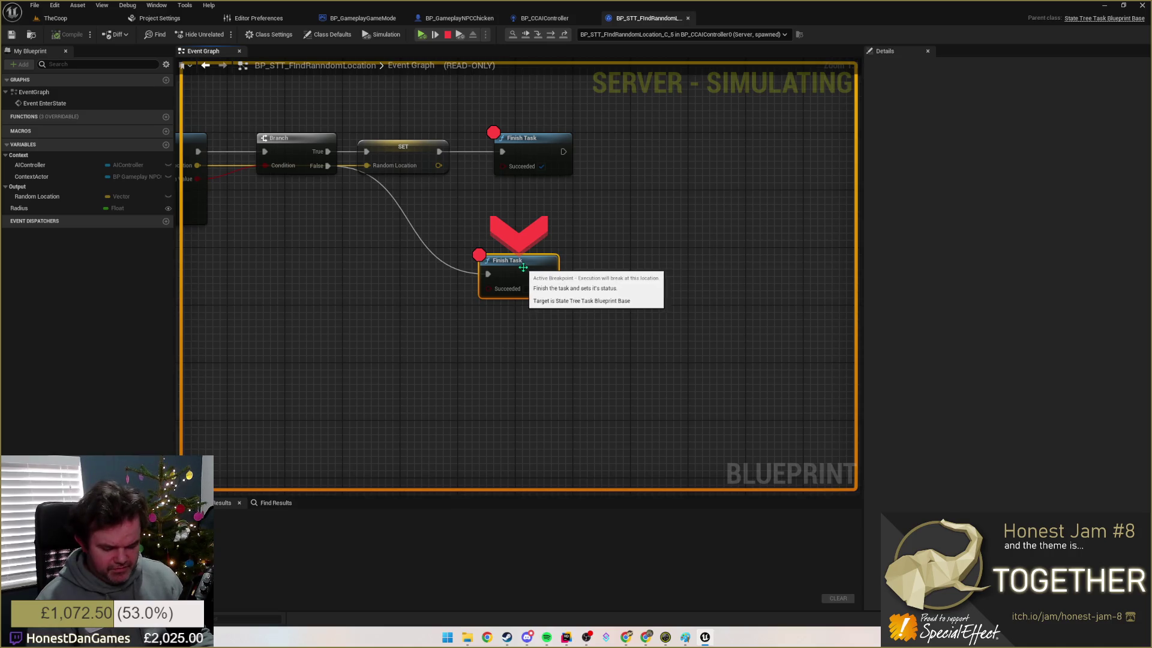
# Step: Clear the breakpoints on both Finish Task nodes, resume the game, and open ST_Wander
pyautogui.press('F9')
pyautogui.click(522, 152)
pyautogui.press('F9')
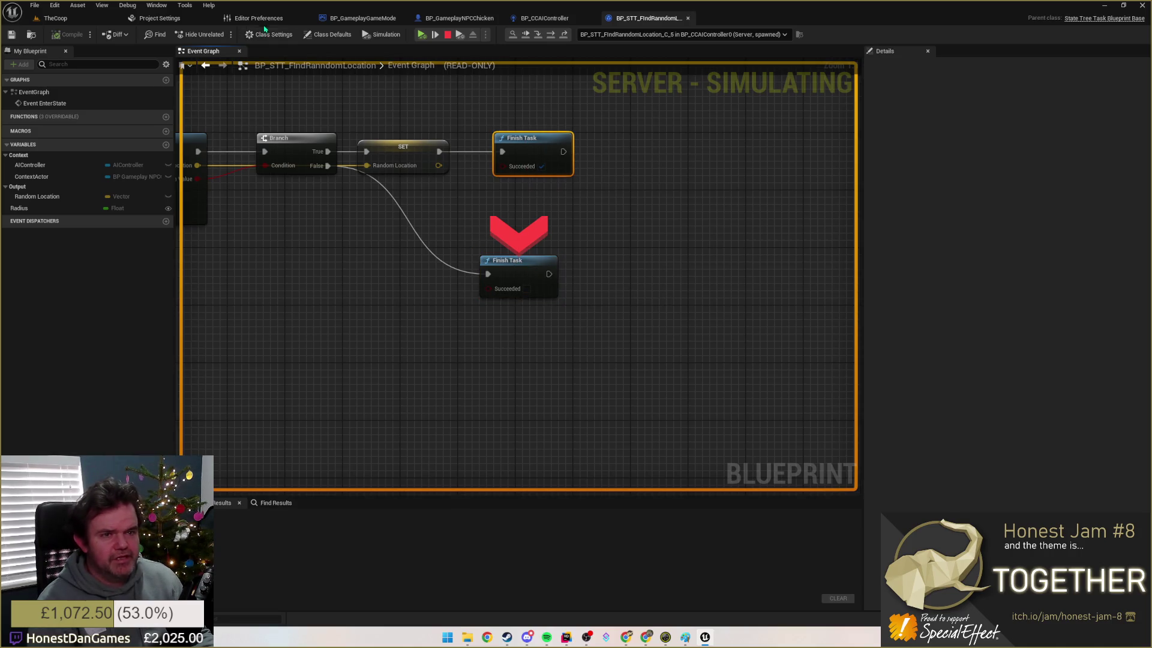
pyautogui.click(422, 34)
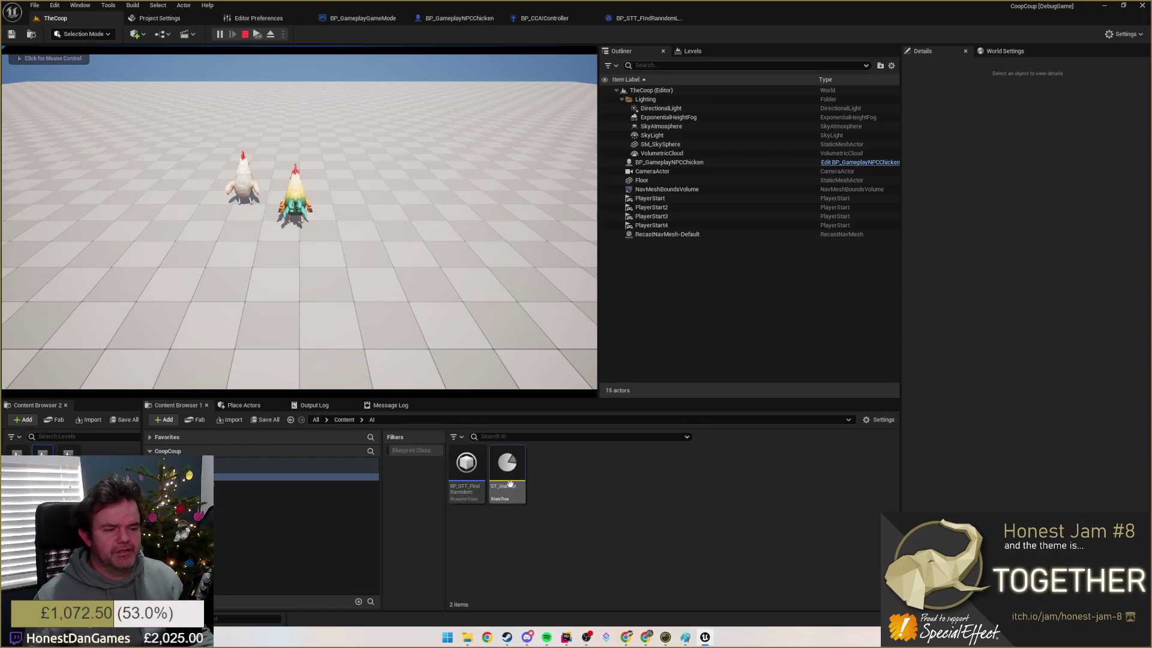
pyautogui.doubleClick(502, 475)
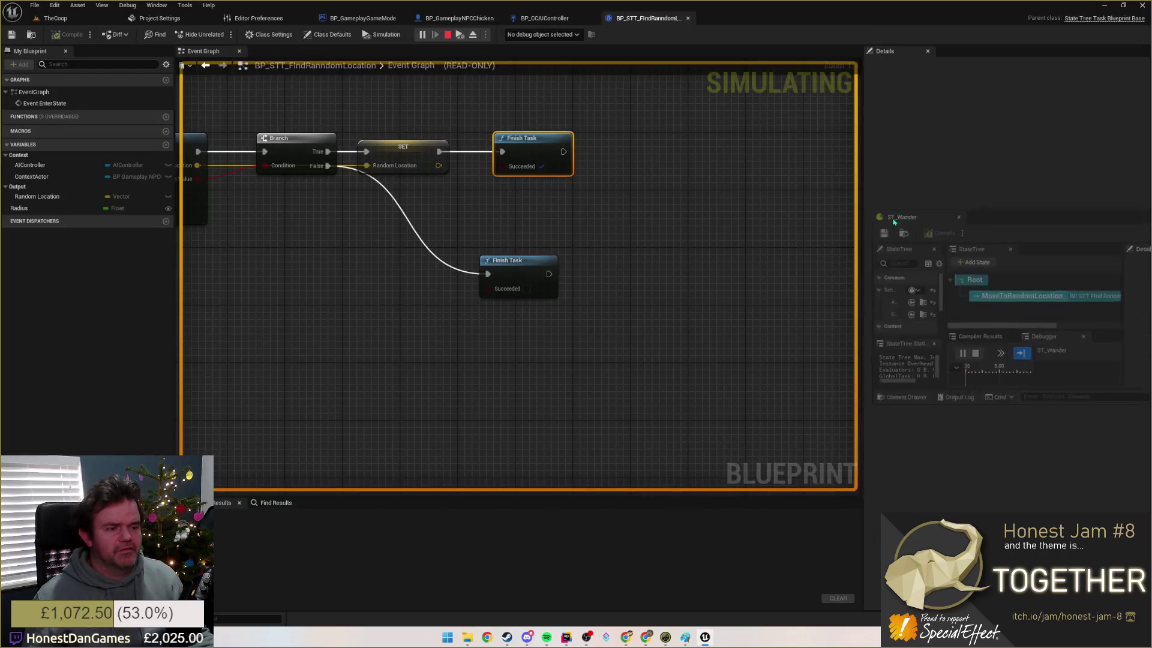
pyautogui.click(55, 18)
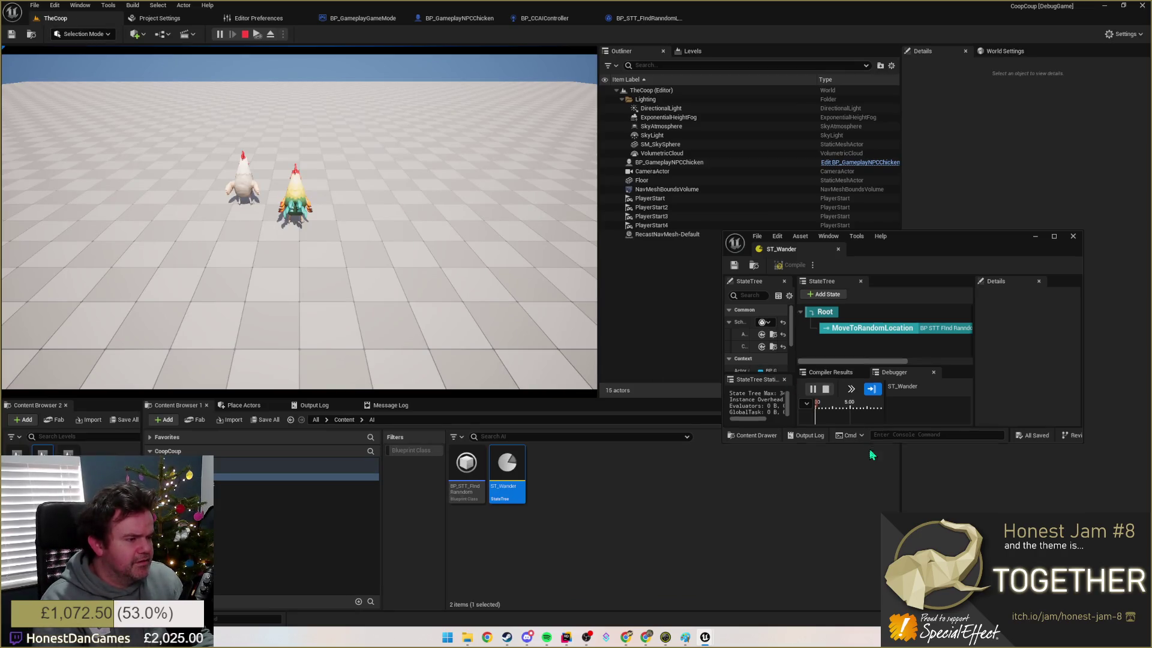
# Step: Start a State Tree debug trace and enlarge the ST_Wander window and its panels
pyautogui.moveTo(872, 444); pyautogui.dragTo(858, 606)
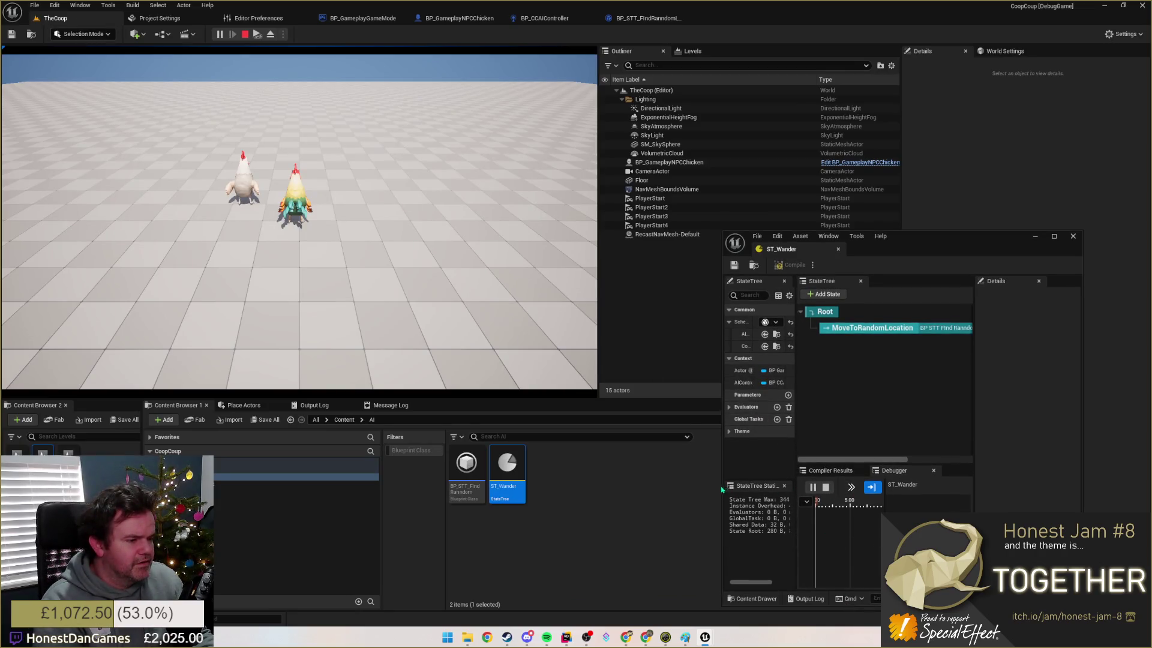
pyautogui.moveTo(722, 482); pyautogui.dragTo(463, 482)
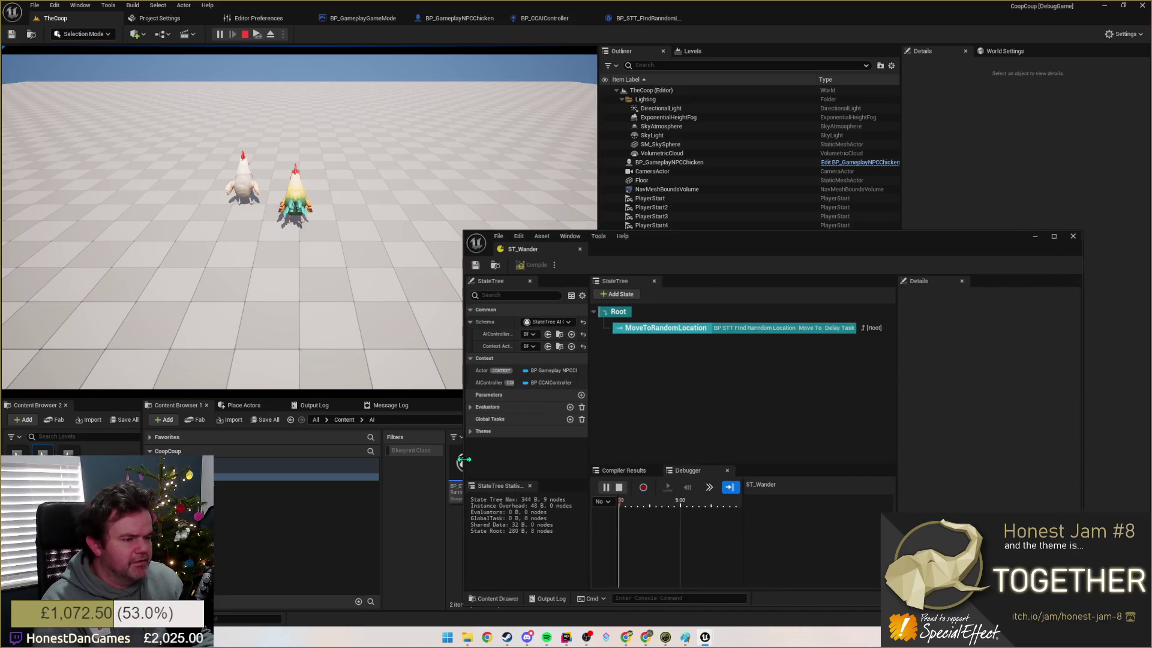
pyautogui.click(644, 487)
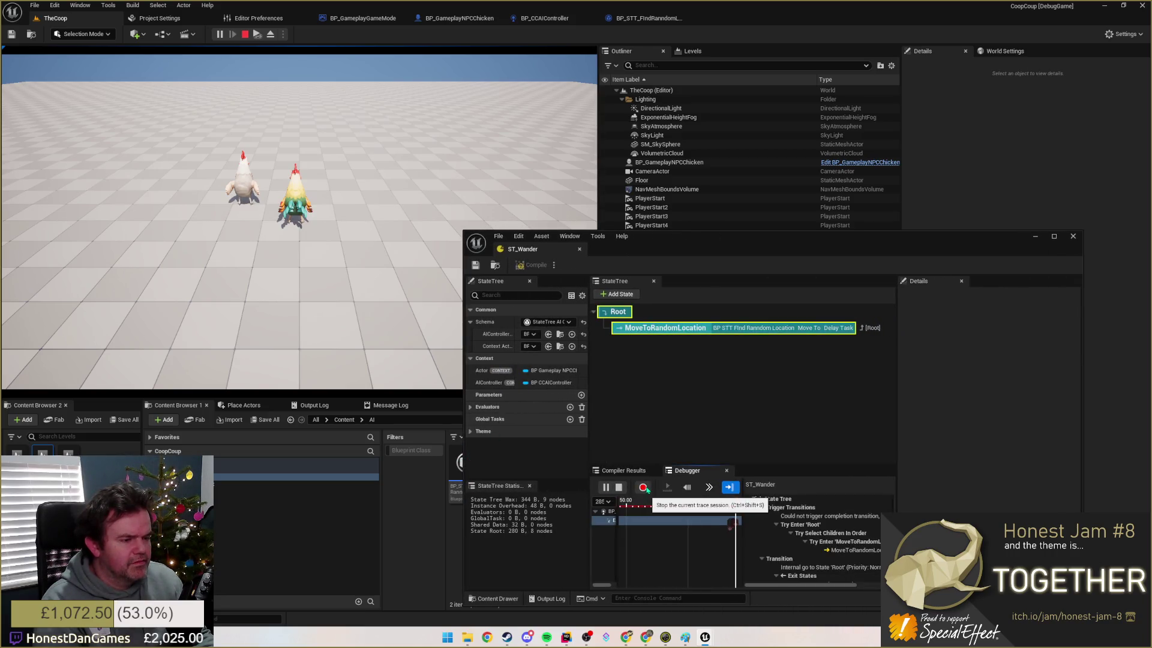
pyautogui.moveTo(700, 238)
pyautogui.mouseDown()
pyautogui.moveTo(571, 17)
pyautogui.moveTo(586, 19)
pyautogui.mouseUp()
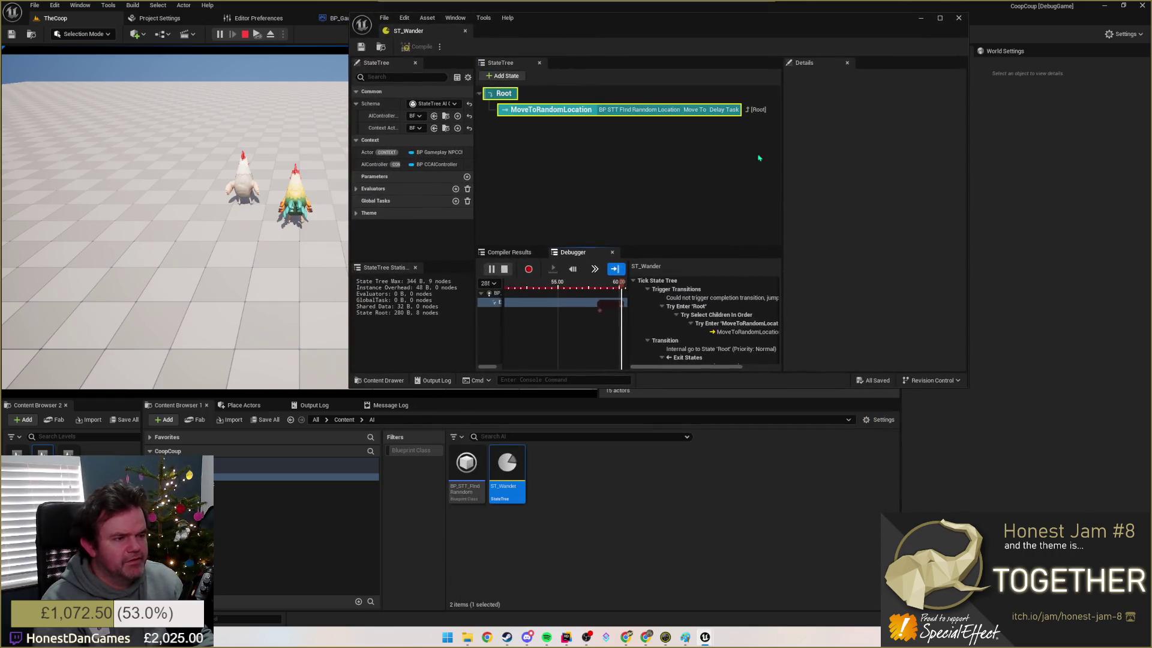
pyautogui.moveTo(967, 388)
pyautogui.mouseDown()
pyautogui.moveTo(1020, 480)
pyautogui.moveTo(1107, 569)
pyautogui.mouseUp()
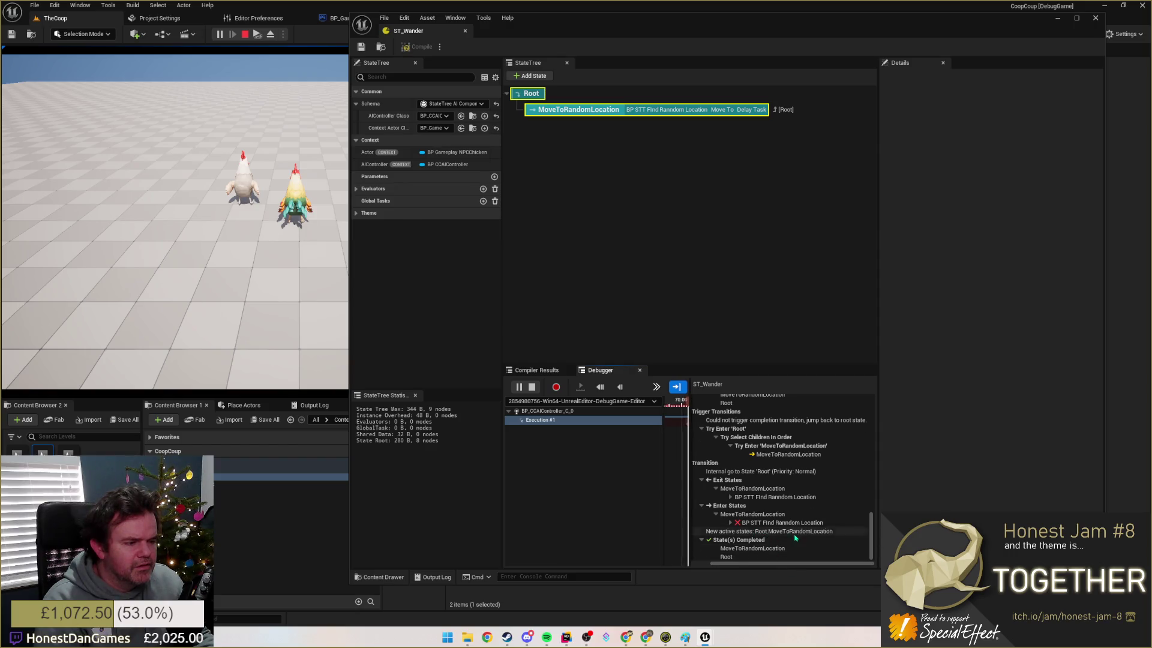
pyautogui.moveTo(872, 533)
pyautogui.mouseDown()
pyautogui.moveTo(859, 387)
pyautogui.moveTo(868, 552)
pyautogui.mouseUp()
pyautogui.moveTo(881, 501)
pyautogui.mouseDown()
pyautogui.moveTo(1047, 492)
pyautogui.moveTo(918, 485)
pyautogui.moveTo(987, 489)
pyautogui.mouseUp()
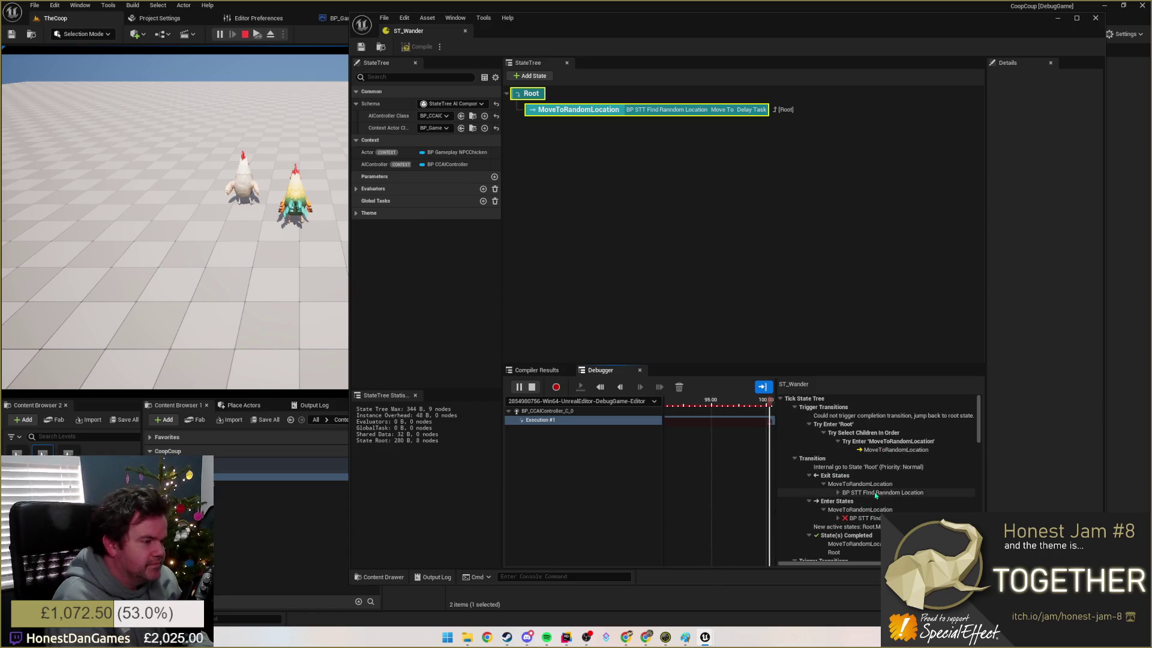
# Step: Show the Output Log and inspect the failed Find Random Location and new active states entries
pyautogui.scroll(-3, 870, 486)
pyautogui.moveTo(768, 407); pyautogui.dragTo(754, 408)
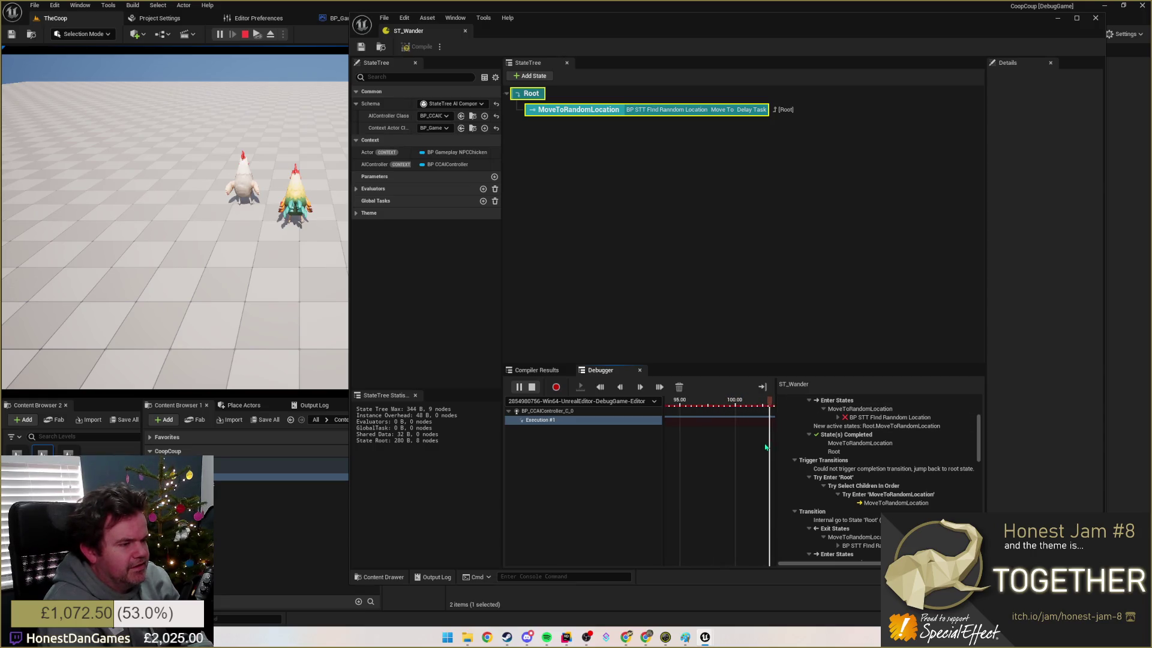
pyautogui.click(346, 406)
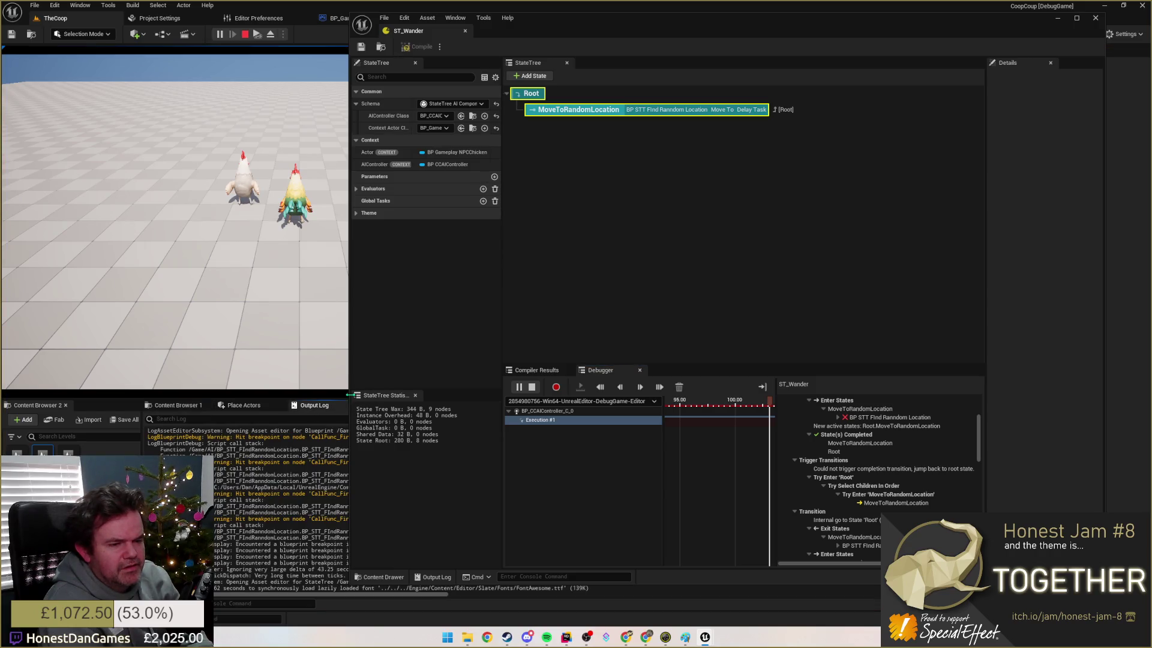
pyautogui.moveTo(349, 395); pyautogui.dragTo(145, 394)
pyautogui.scroll(-3, 767, 499)
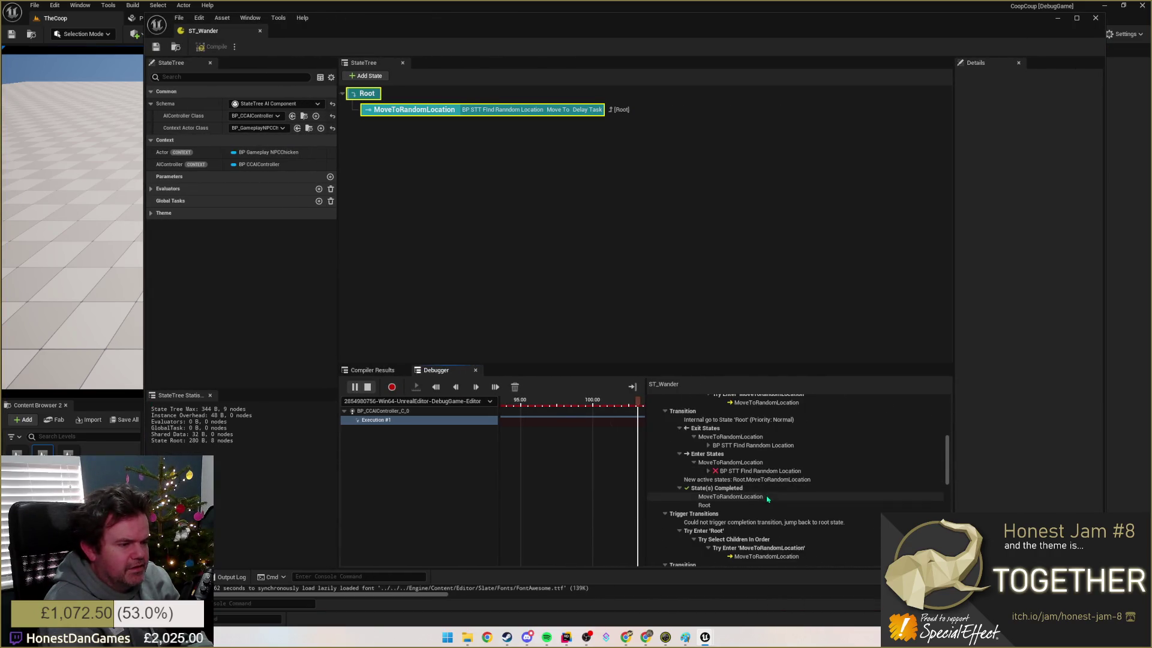
pyautogui.click(728, 471)
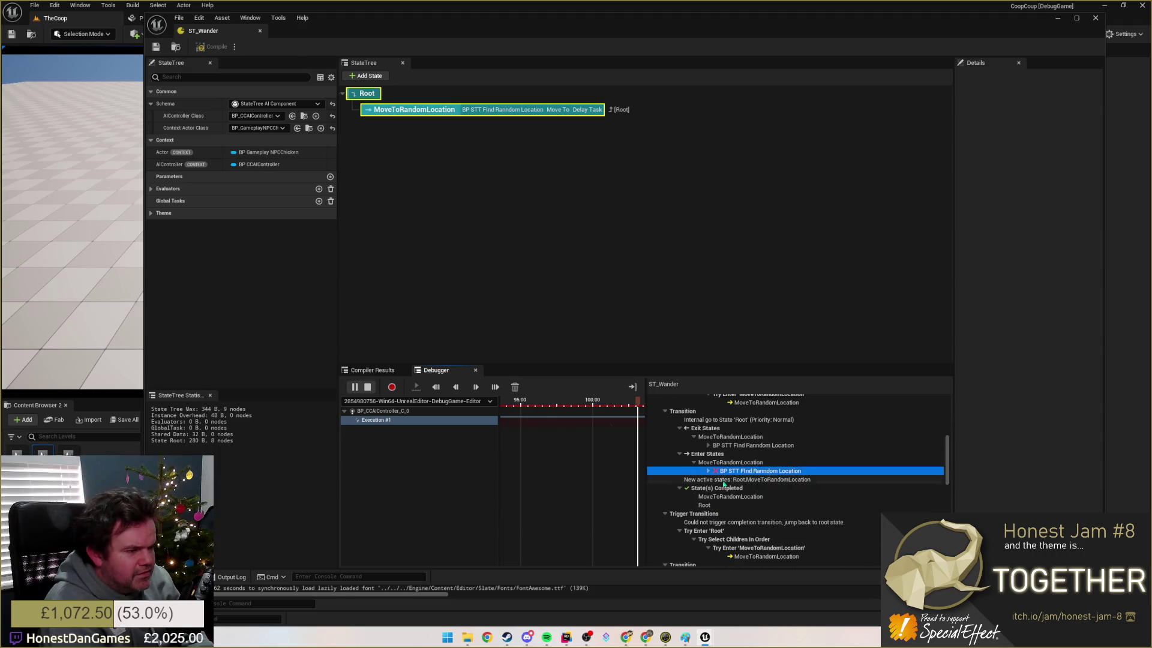
pyautogui.scroll(3, 724, 483)
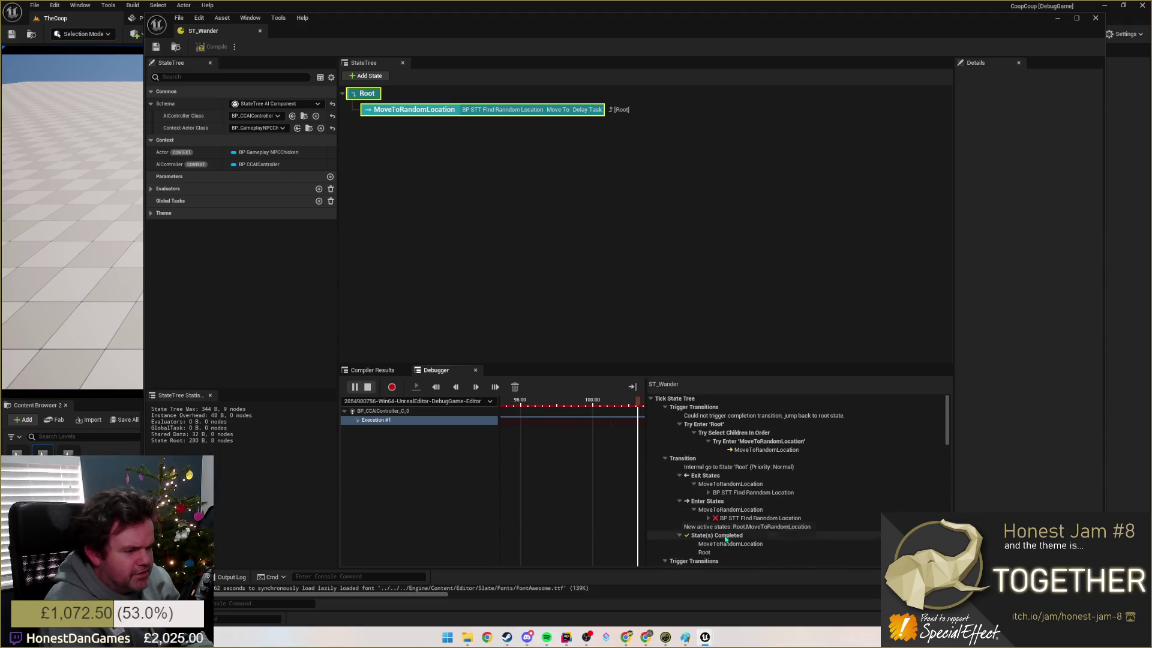
pyautogui.click(724, 527)
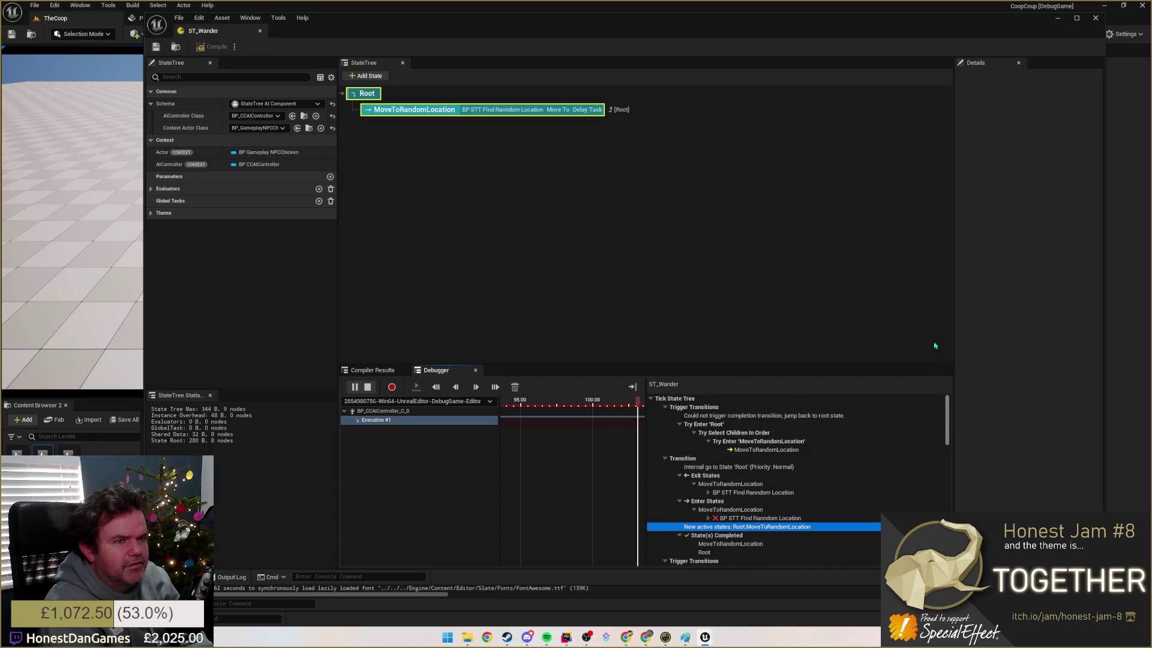
# Step: Select the MoveToRandomLocation state and inspect the completed states and Root trace entries
pyautogui.click(660, 110)
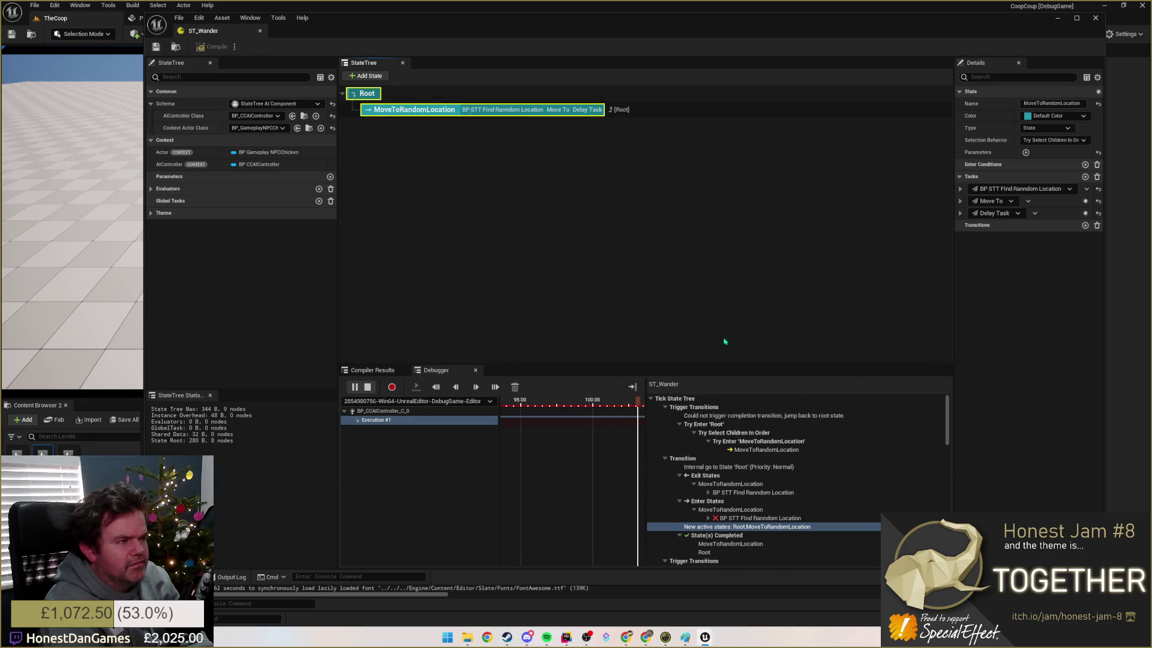
pyautogui.scroll(-2, 754, 543)
pyautogui.scroll(-5, 755, 546)
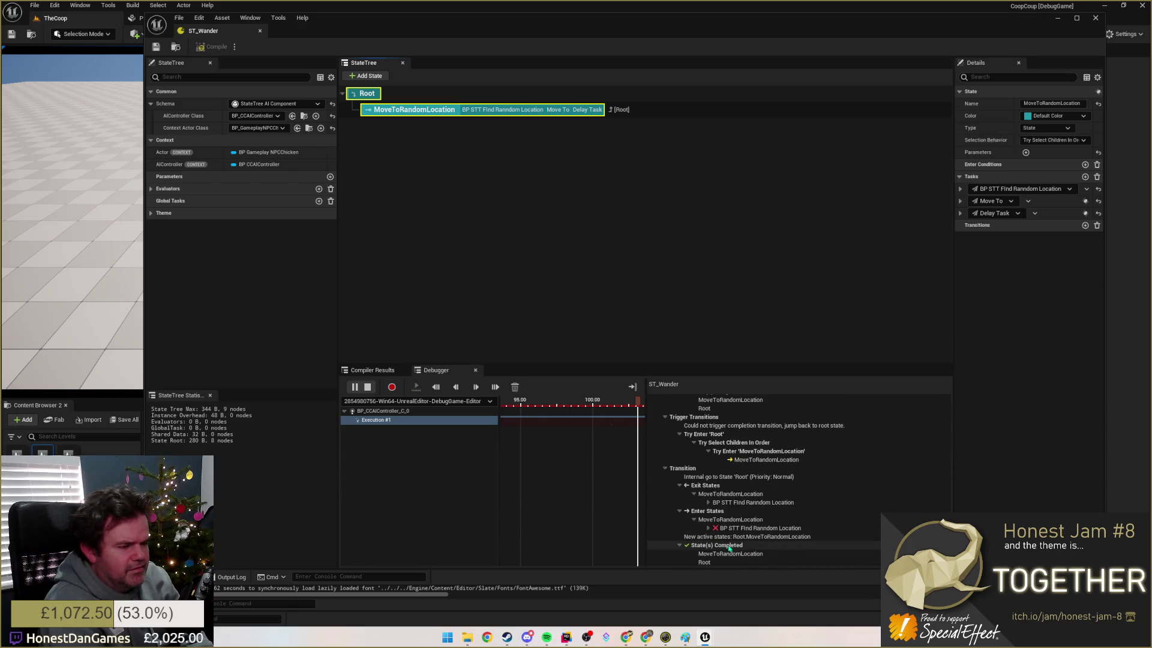
pyautogui.click(729, 545)
pyautogui.click(714, 562)
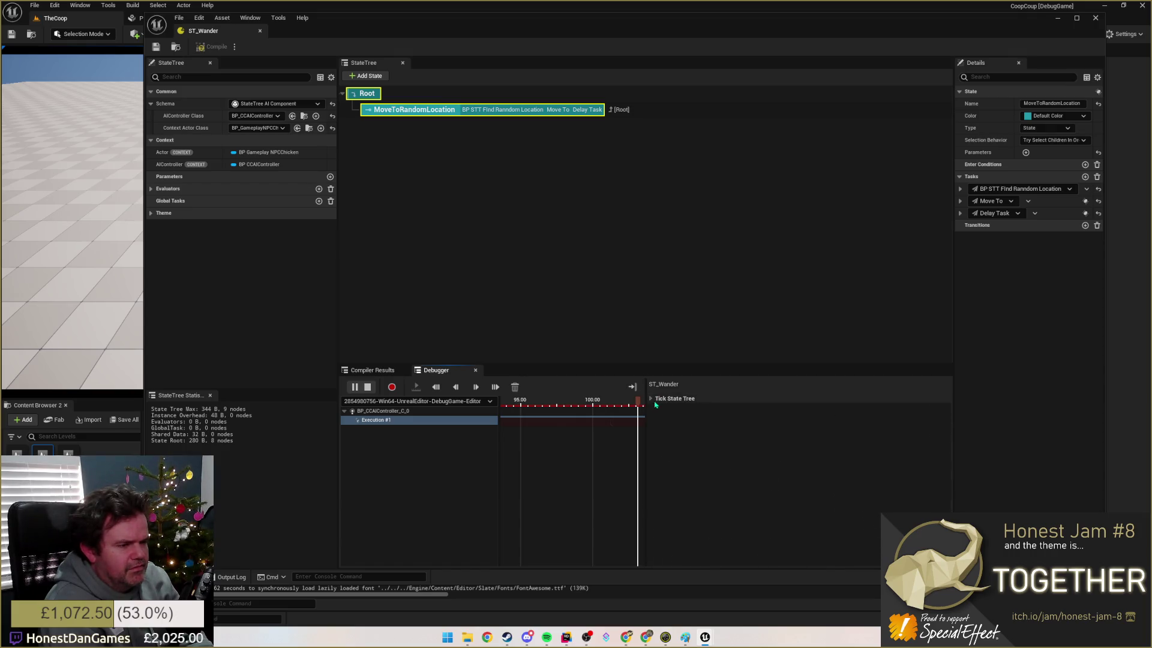
# Step: Read the failed completion transition and MoveToRandomLocation entries, save ST_Wander, and stop playing
pyautogui.click(744, 415)
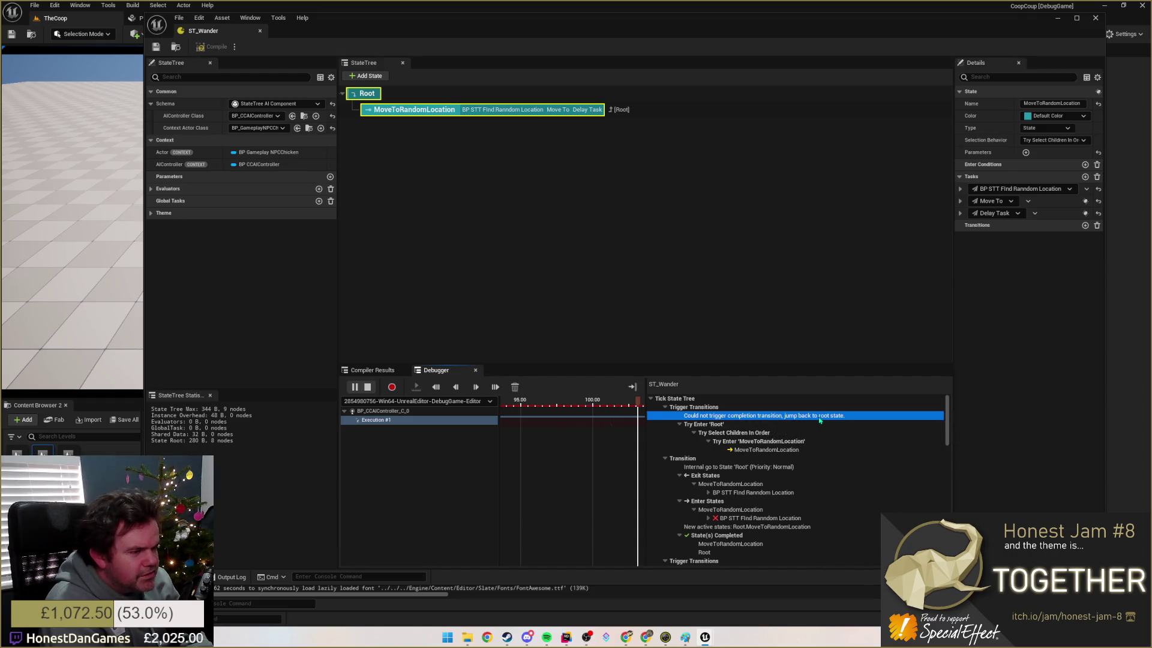
pyautogui.click(729, 433)
pyautogui.click(738, 441)
pyautogui.click(744, 450)
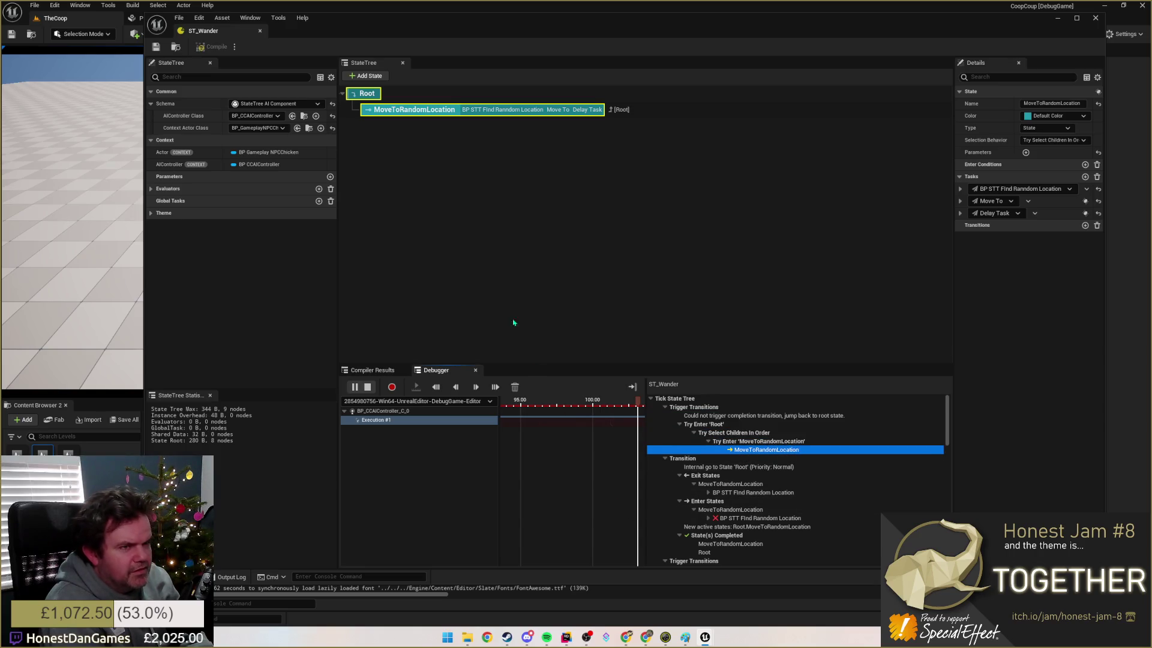
pyautogui.click(156, 47)
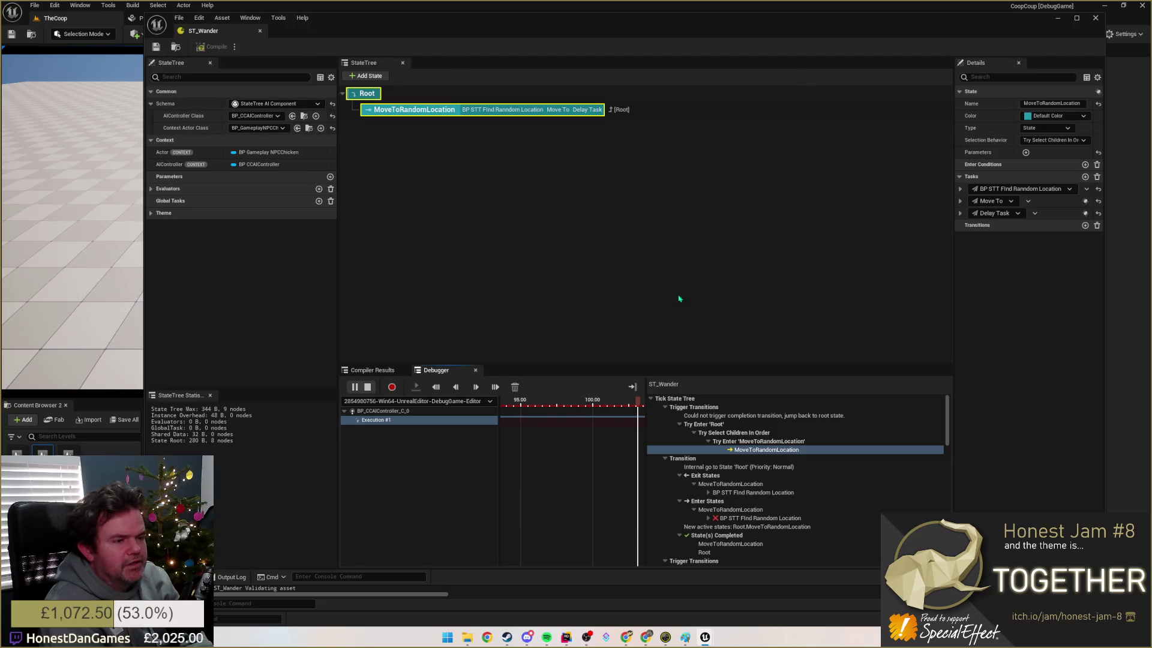
pyautogui.click(368, 386)
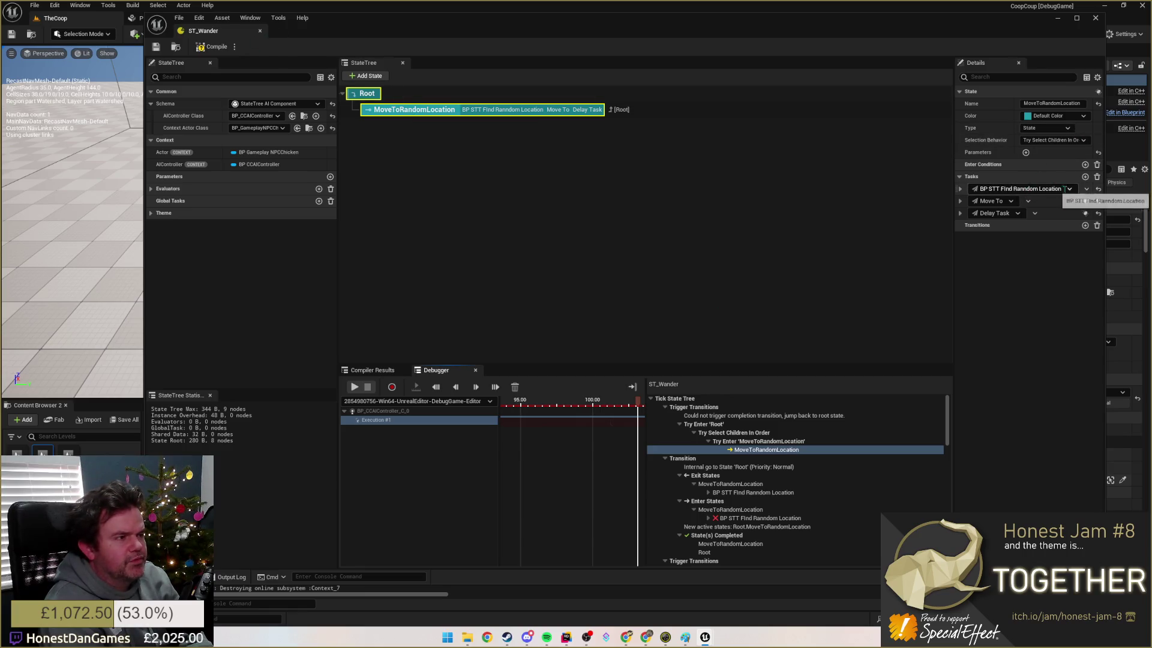
# Step: Expand the BP STT Find Random Location task, check its class list unchanged, and compile ST_Wander
pyautogui.click(1086, 189)
pyautogui.click(1086, 189)
pyautogui.click(960, 188)
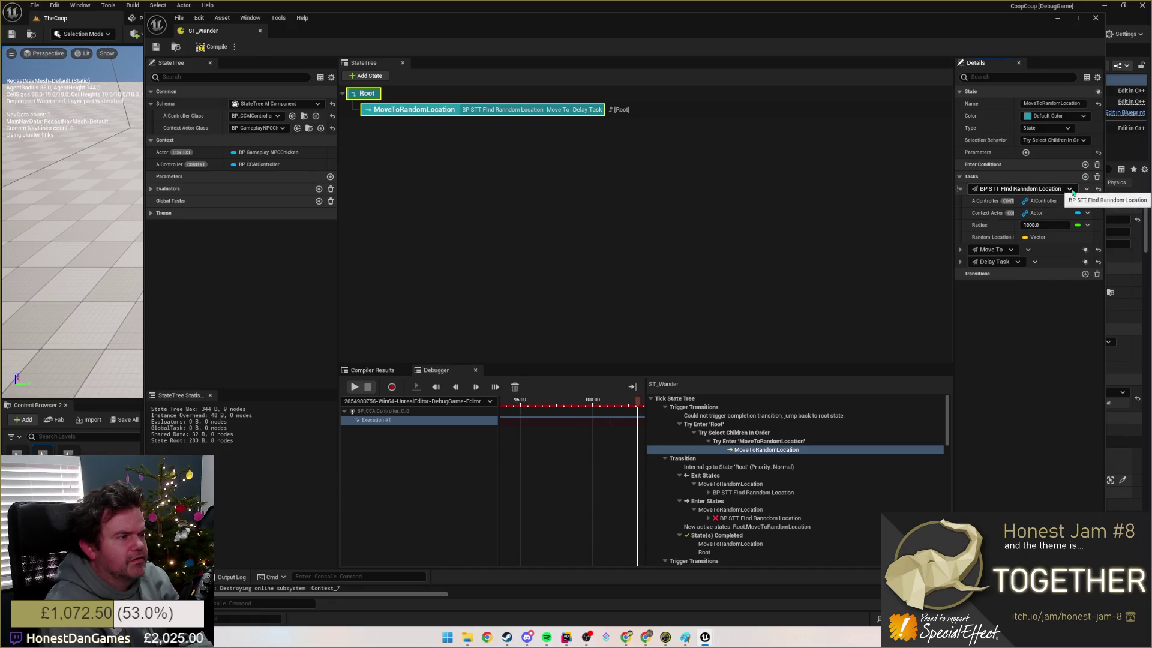
pyautogui.click(1032, 189)
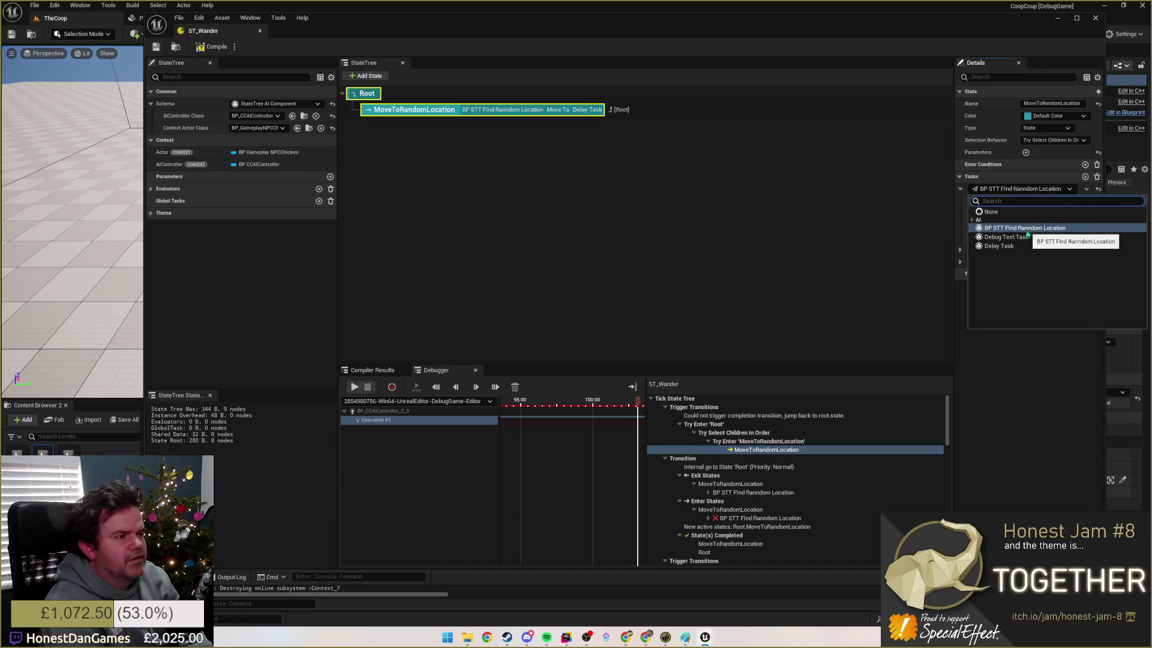
pyautogui.click(601, 211)
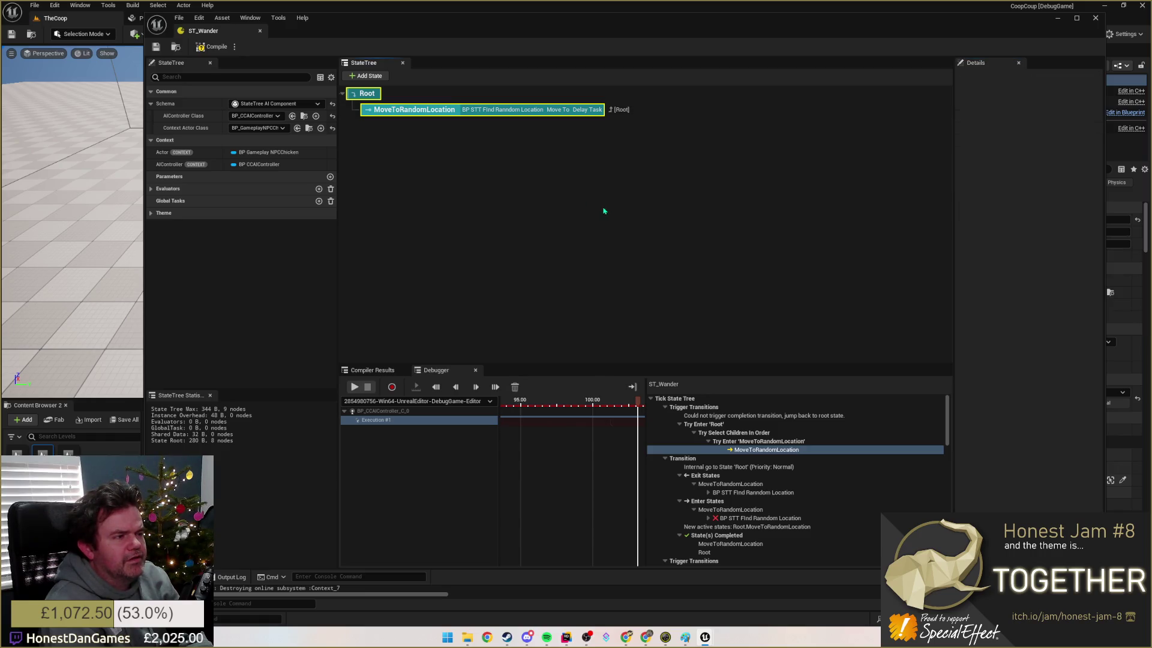
pyautogui.click(214, 51)
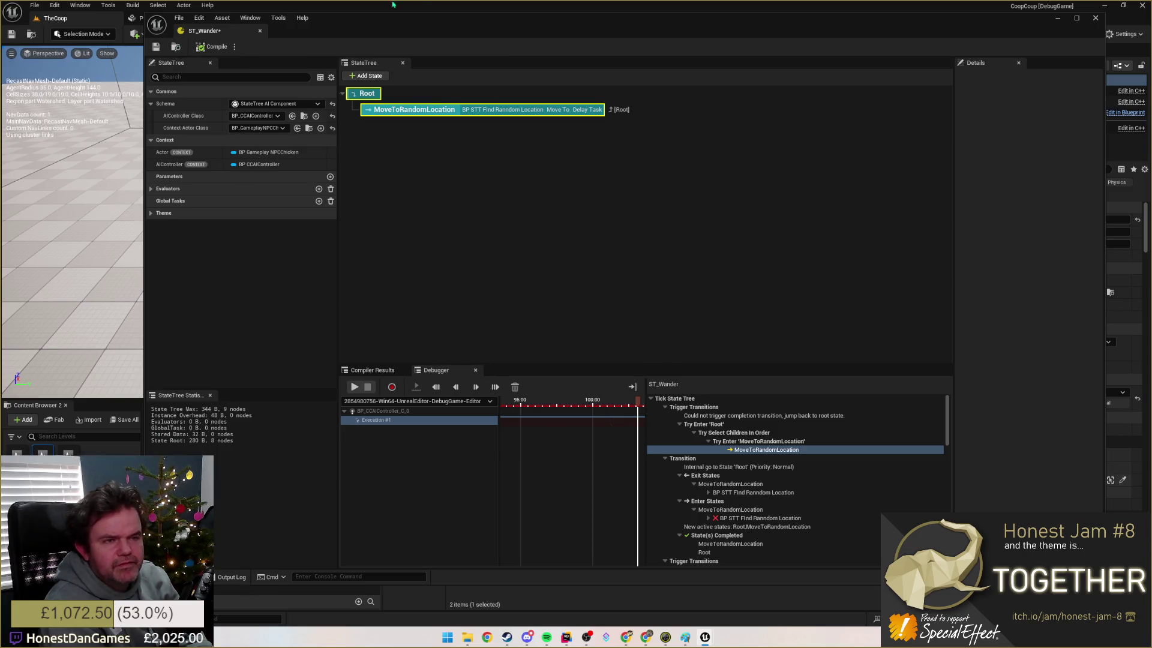
pyautogui.moveTo(400, 29)
pyautogui.mouseDown()
pyautogui.moveTo(355, 52)
pyautogui.moveTo(298, 47)
pyautogui.moveTo(668, 185)
pyautogui.moveTo(989, 101)
pyautogui.mouseUp()
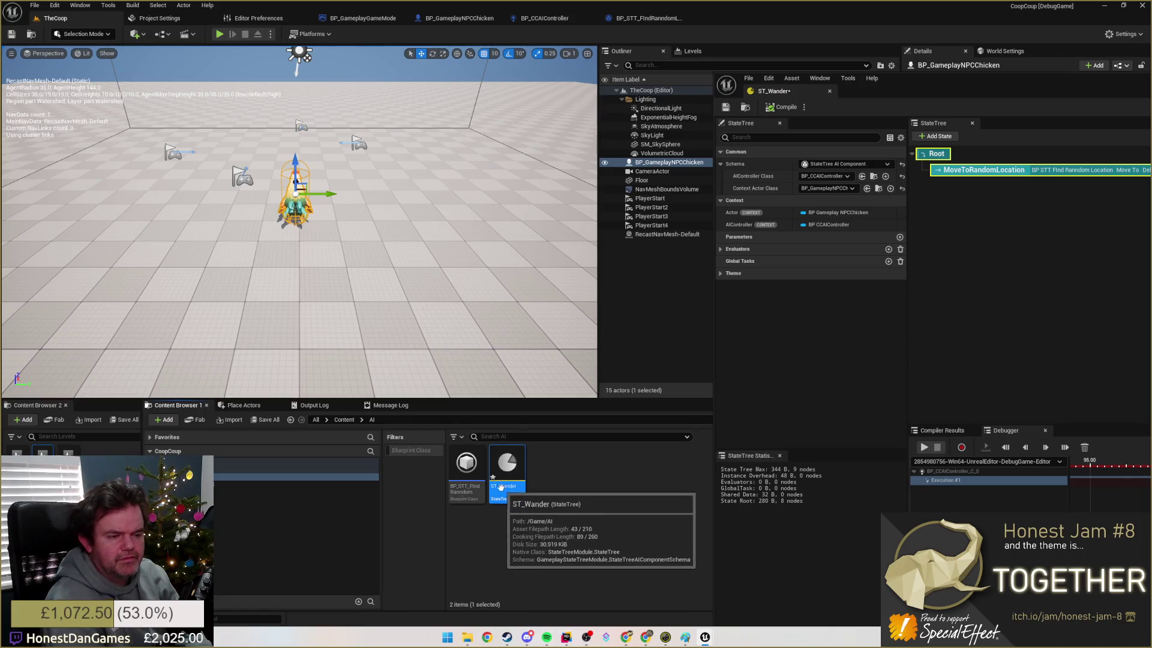
# Step: Save ST_Wander, rename the task asset to BP_STT_FindRandomLocation, and open its Blueprint
pyautogui.hotkey('ctrl', 's')
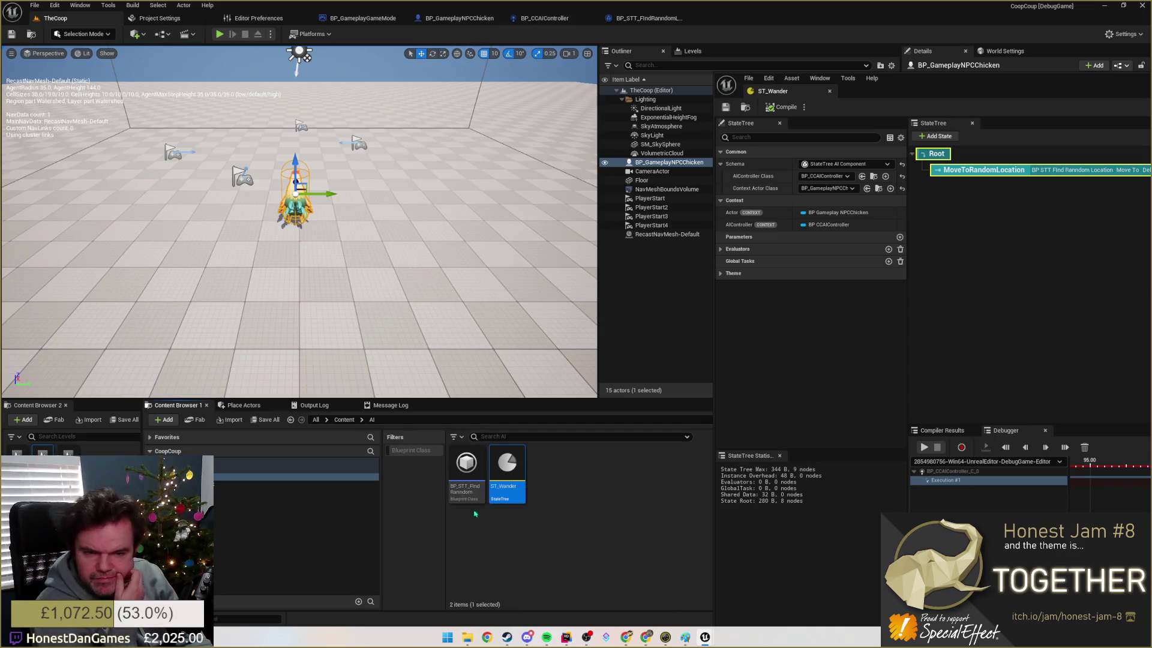
pyautogui.click(467, 468)
pyautogui.click(467, 487)
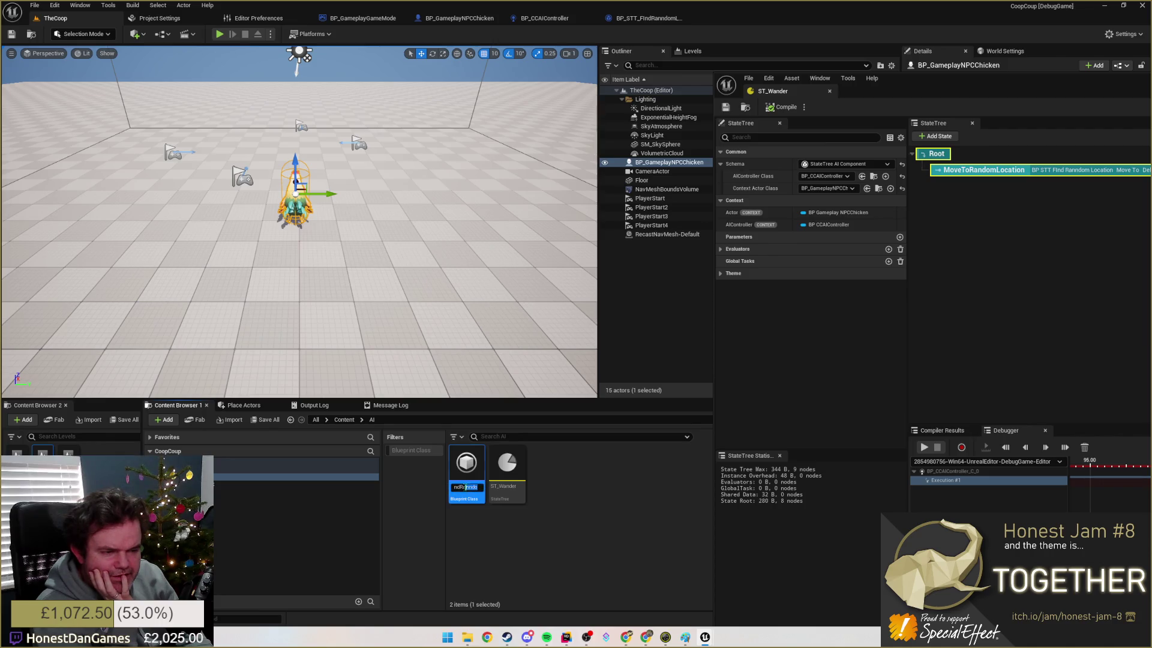
pyautogui.press('End')
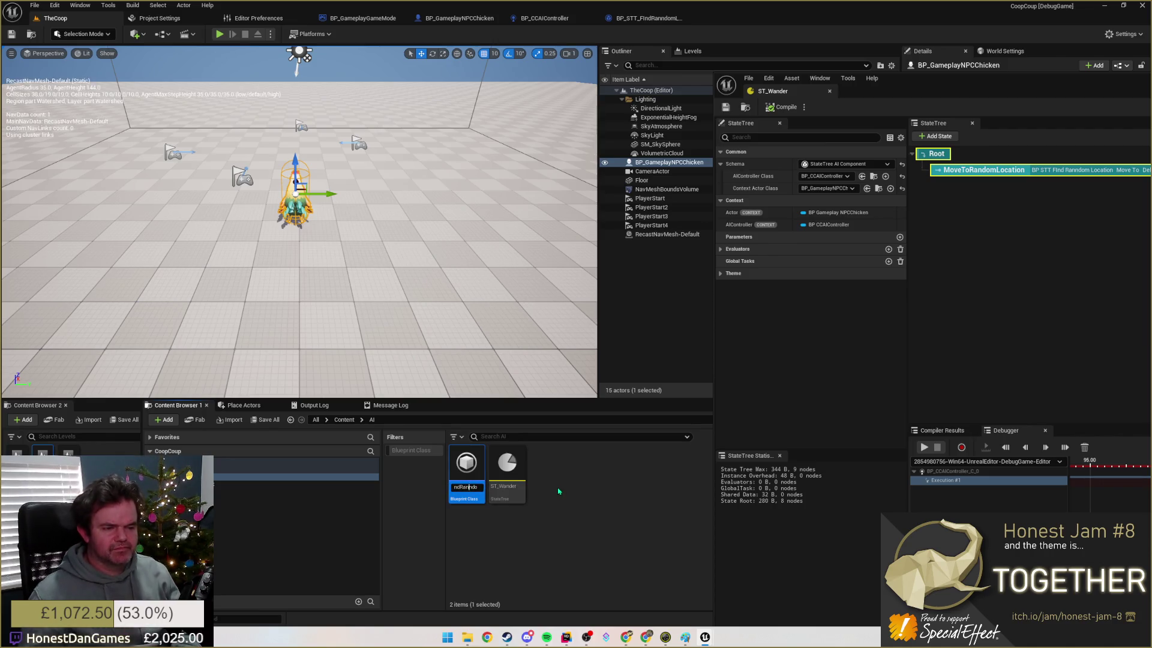
pyautogui.write('#')
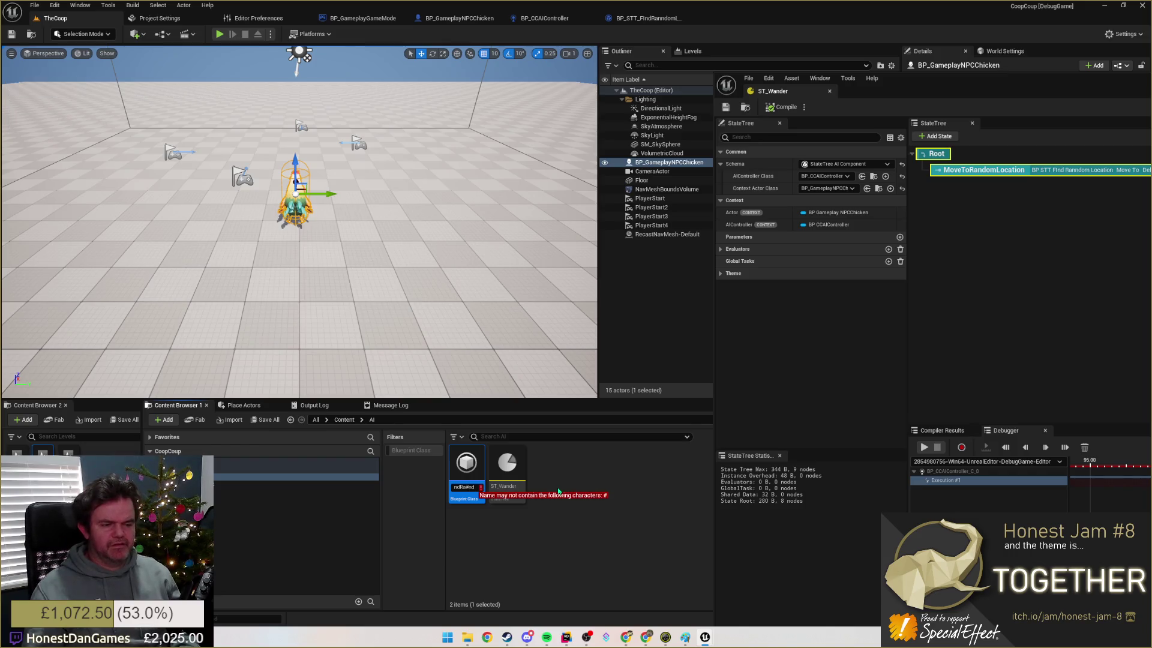
pyautogui.press('BackSpace')
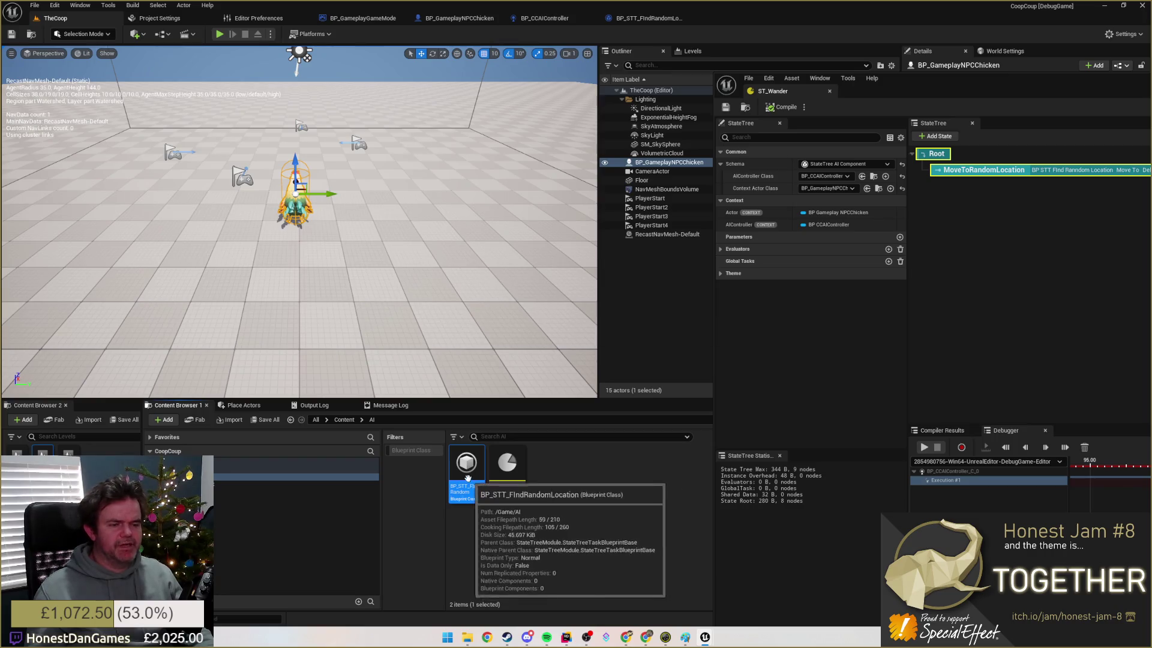
pyautogui.doubleClick(467, 471)
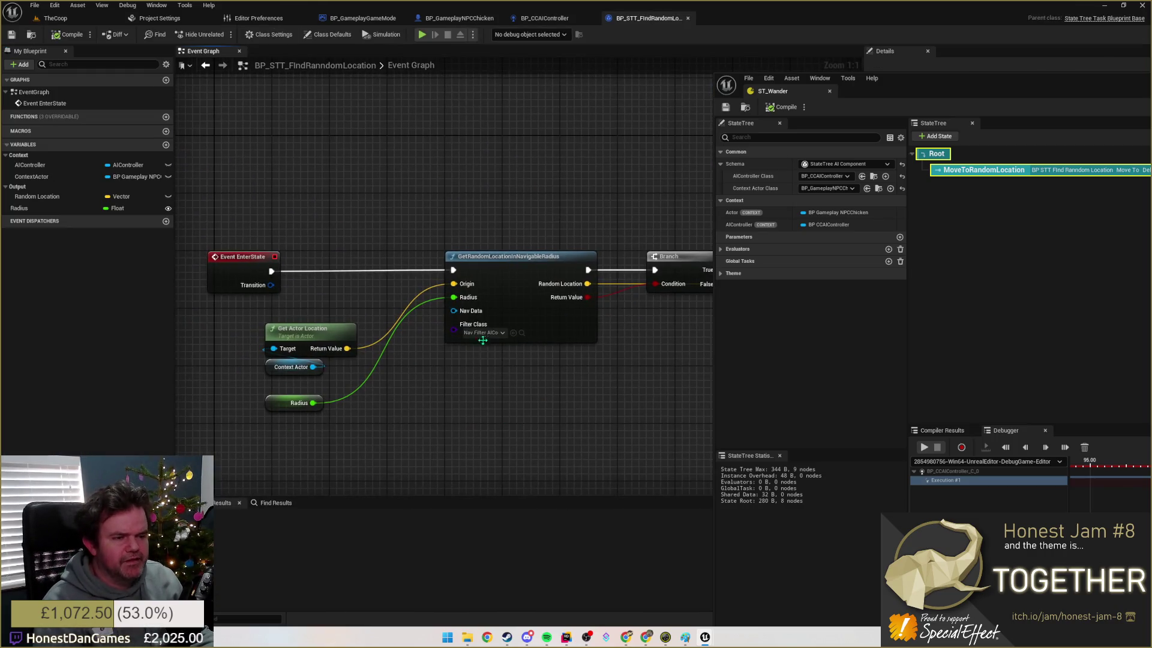
# Step: Set GetRandomLocationInNavigableRadius's Filter Class to None and compile the task Blueprint
pyautogui.click(503, 333)
pyautogui.click(491, 357)
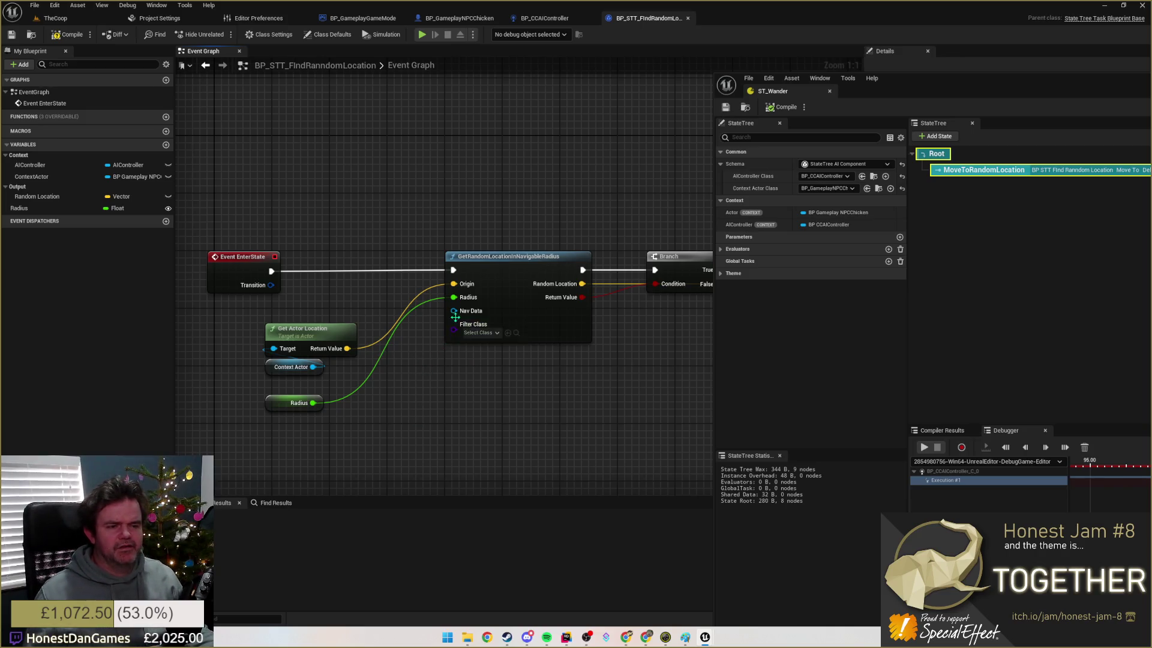
pyautogui.click(71, 35)
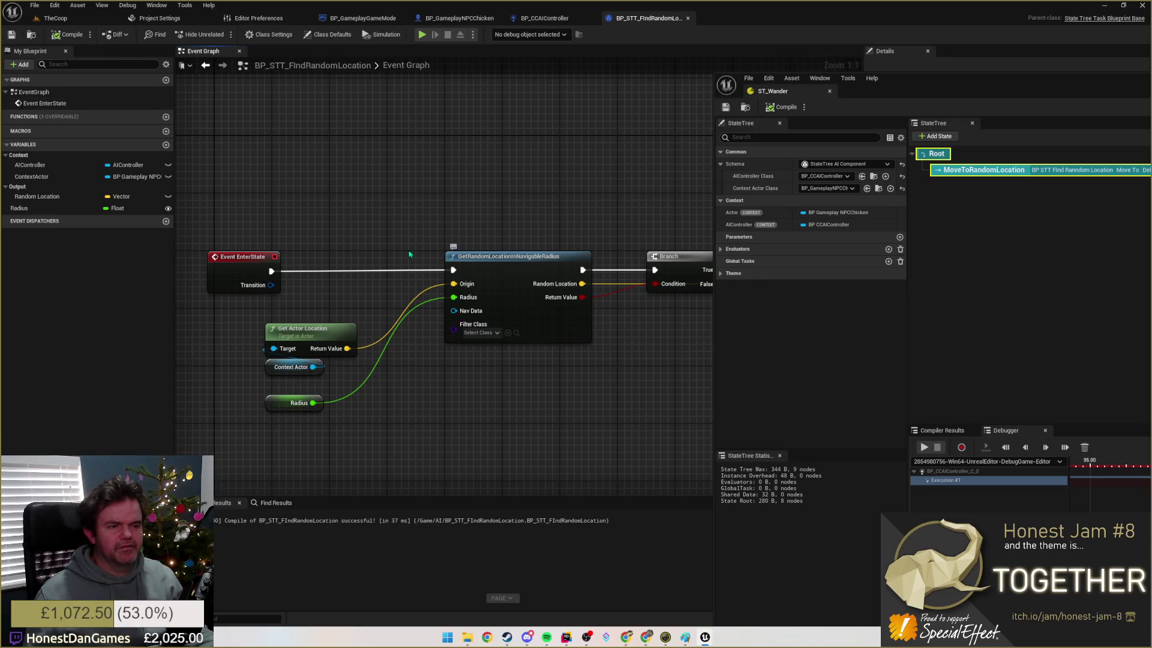
pyautogui.click(60, 35)
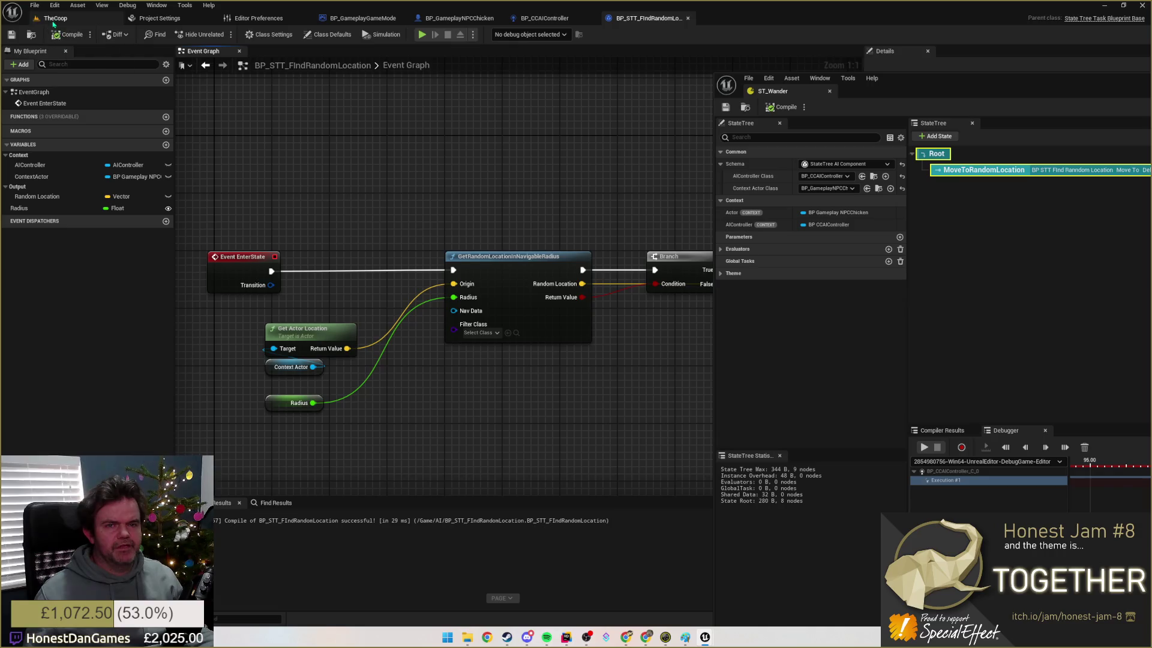
pyautogui.click(56, 19)
# Step: Test-play TheCoop and view the first and second execution traces in ST_Wander
pyautogui.click(218, 34)
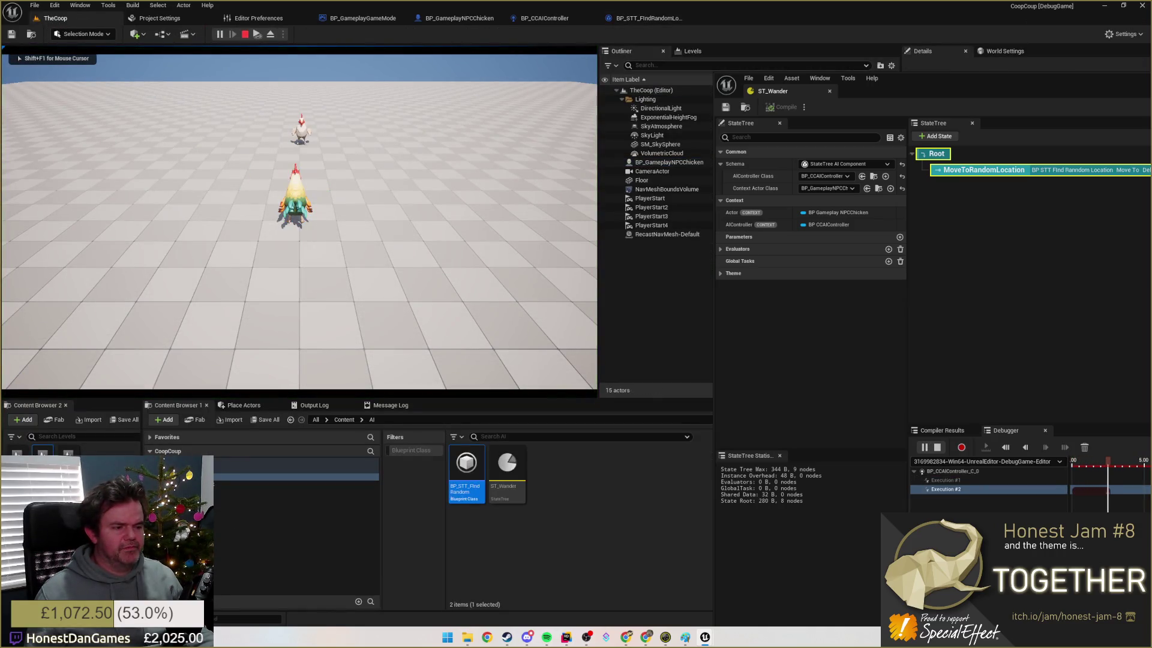
pyautogui.moveTo(936, 87); pyautogui.dragTo(522, 51)
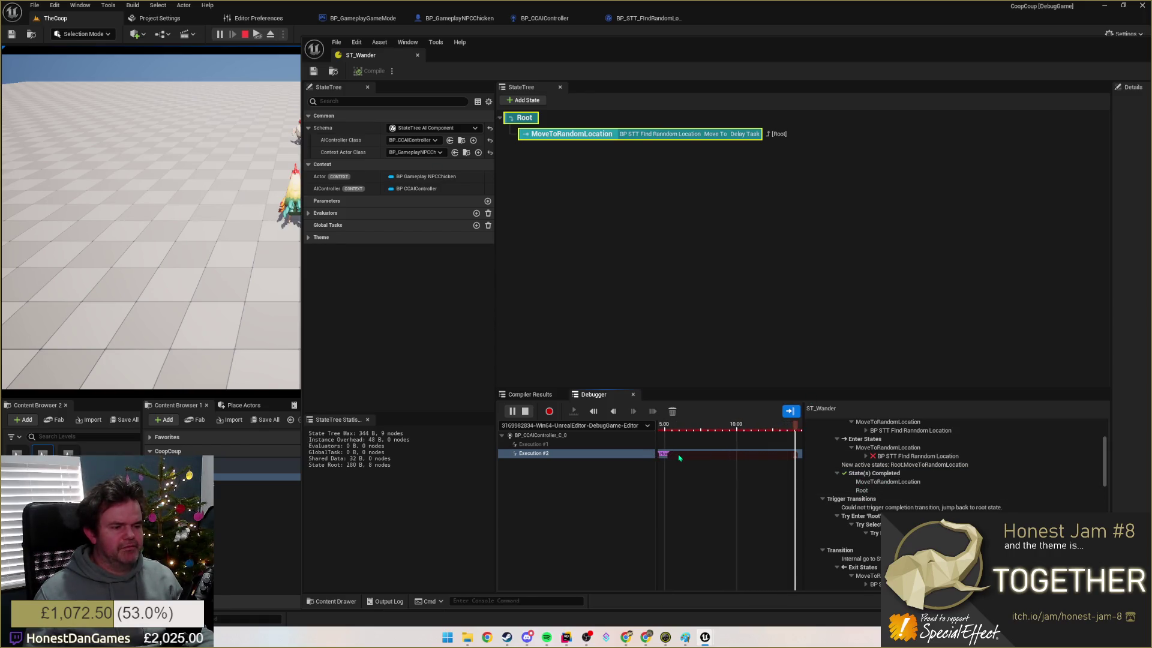
pyautogui.click(535, 445)
pyautogui.click(546, 453)
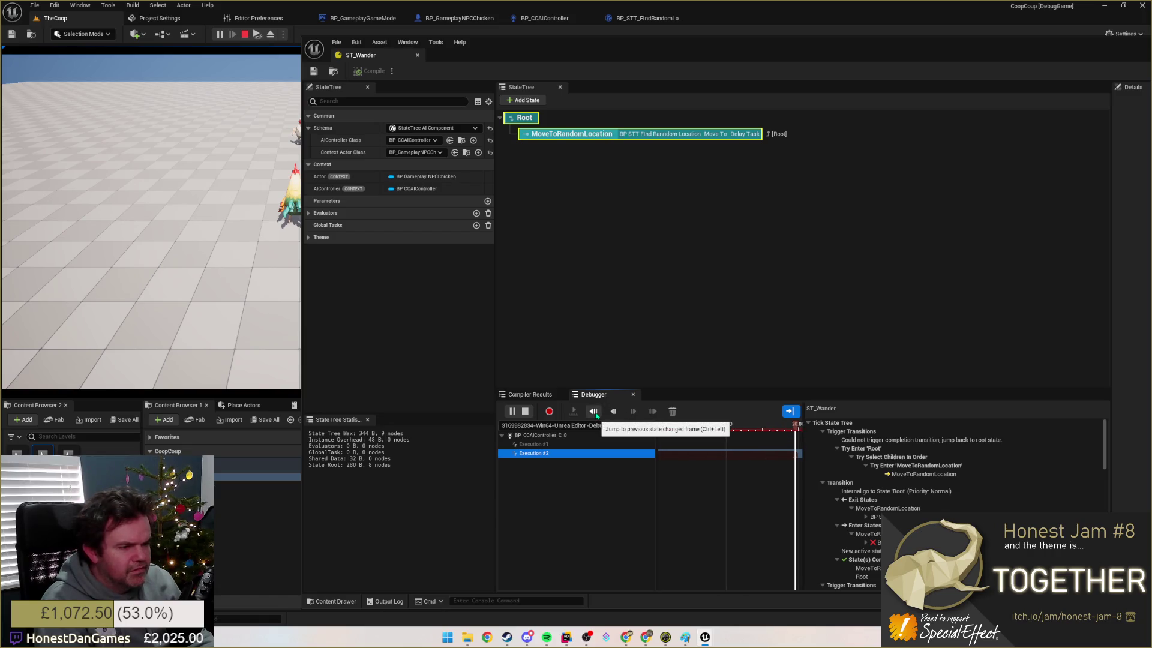
# Step: Maximize the main editor, move ST_Wander aside, and scrub the StateTree Debugger timeline
pyautogui.press('super+Down')
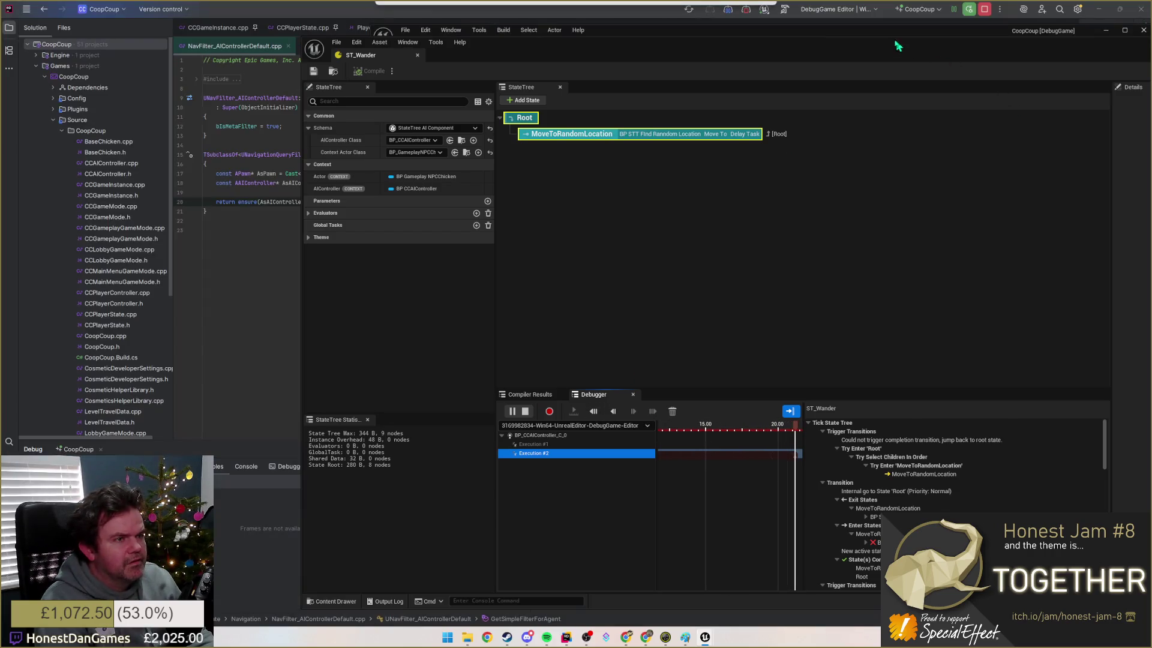
pyautogui.moveTo(696, 38); pyautogui.dragTo(558, 3)
pyautogui.moveTo(523, 52)
pyautogui.mouseDown()
pyautogui.moveTo(581, 38)
pyautogui.moveTo(690, 48)
pyautogui.mouseUp()
pyautogui.click(917, 445)
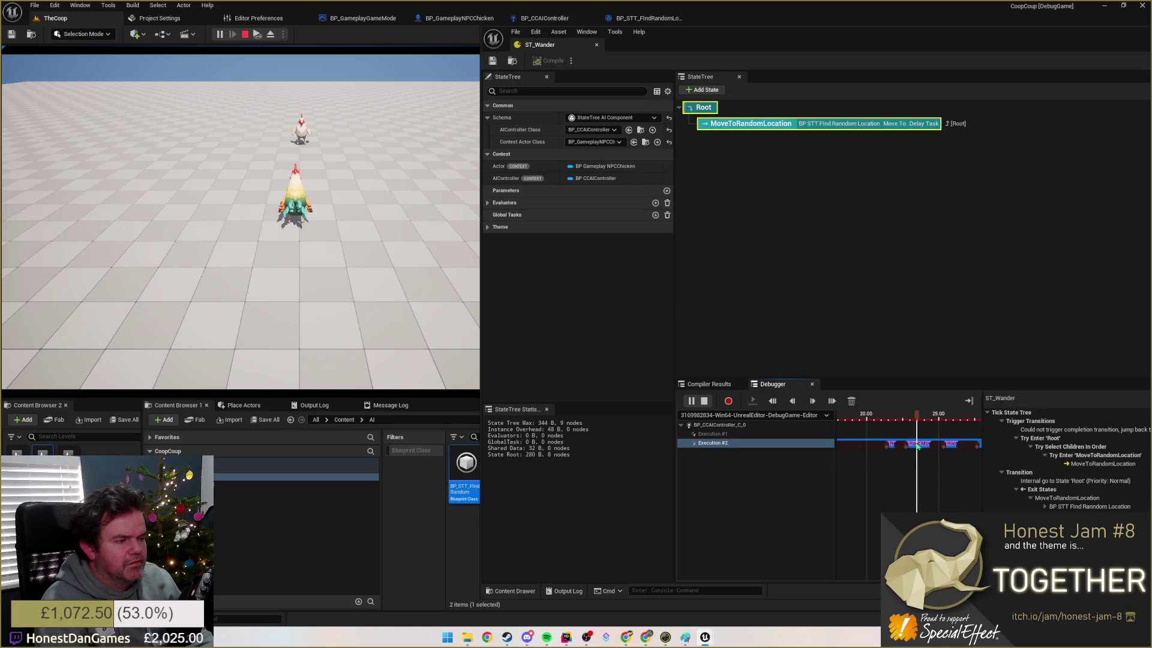
pyautogui.moveTo(917, 447); pyautogui.dragTo(934, 447)
pyautogui.moveTo(642, 58)
pyautogui.mouseDown()
pyautogui.moveTo(431, 149)
pyautogui.moveTo(0, 152)
pyautogui.mouseUp()
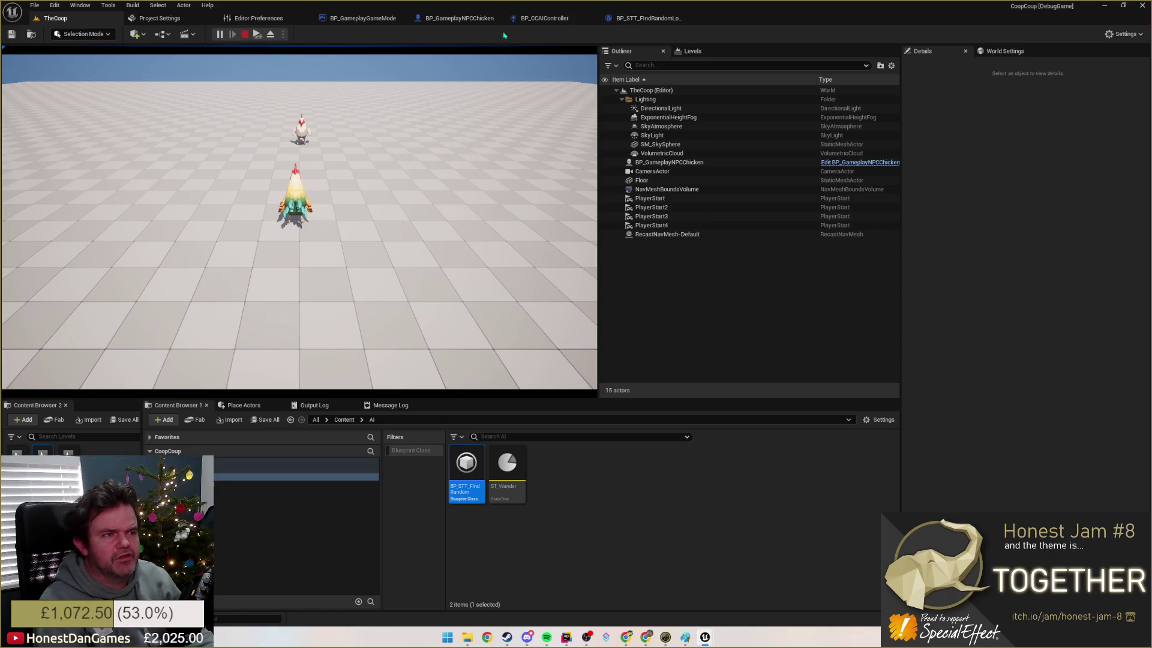
# Step: In BP_STT_FindRandomLocation, search 'getrandom' and 'poin' from Event EnterState, then cancel without adding a node
pyautogui.click(645, 18)
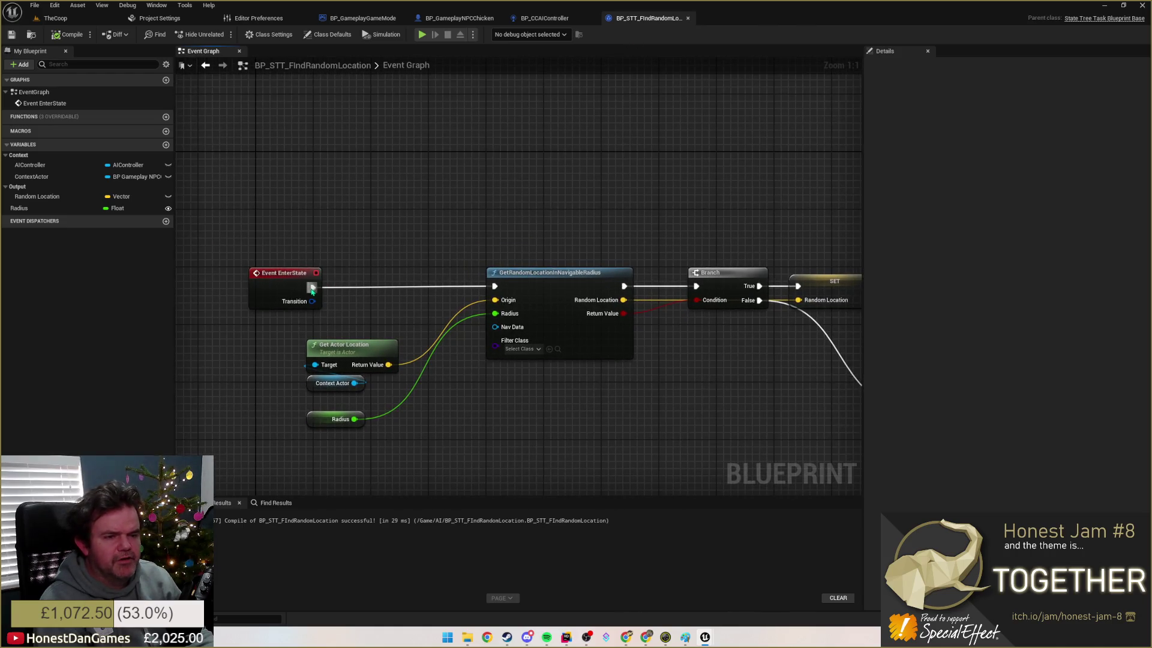
pyautogui.click(322, 285)
pyautogui.moveTo(312, 287); pyautogui.dragTo(461, 184)
pyautogui.write('getrandom')
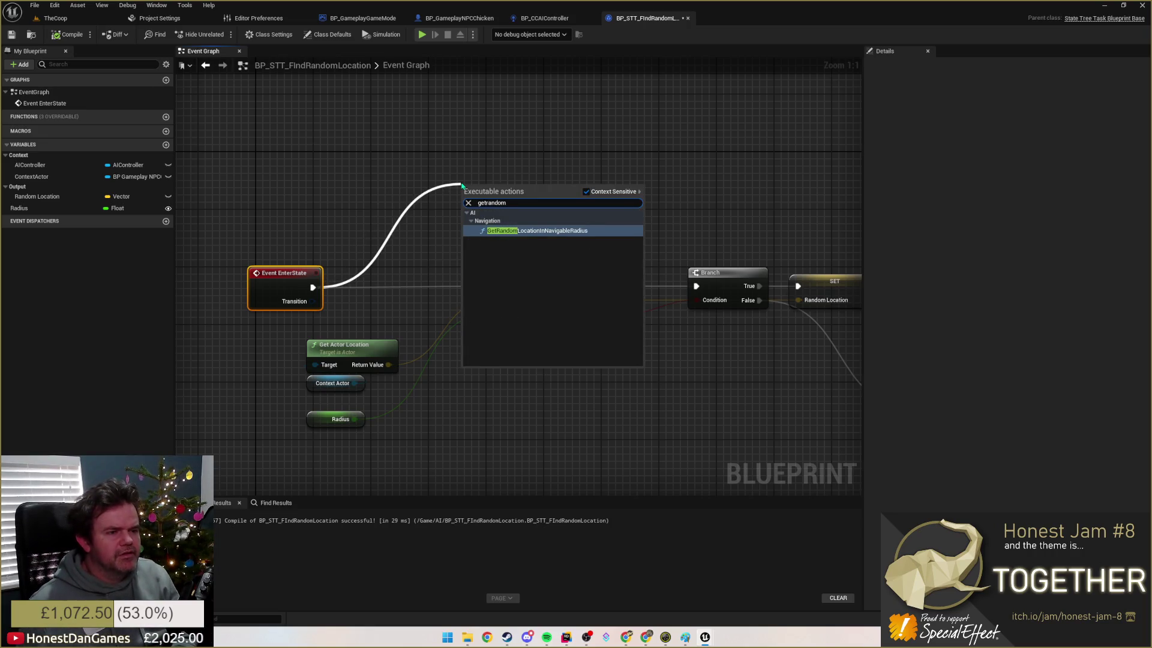
pyautogui.press('BackSpace')
pyautogui.press('BackSpace')
pyautogui.press('BackSpace')
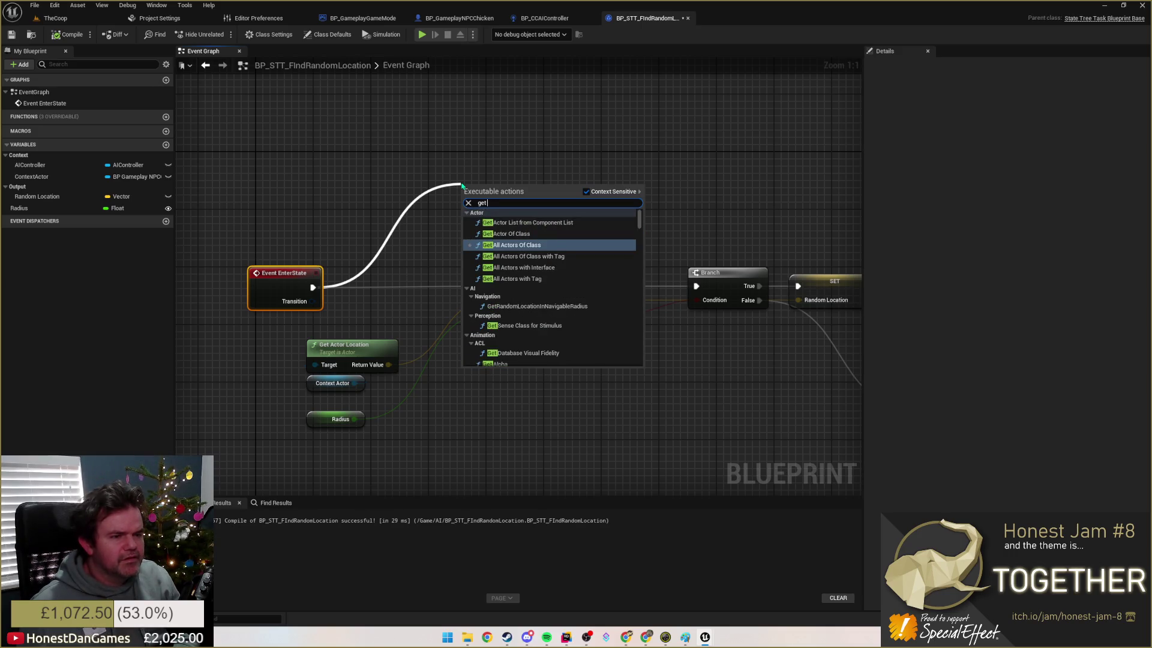
pyautogui.write(' poin')
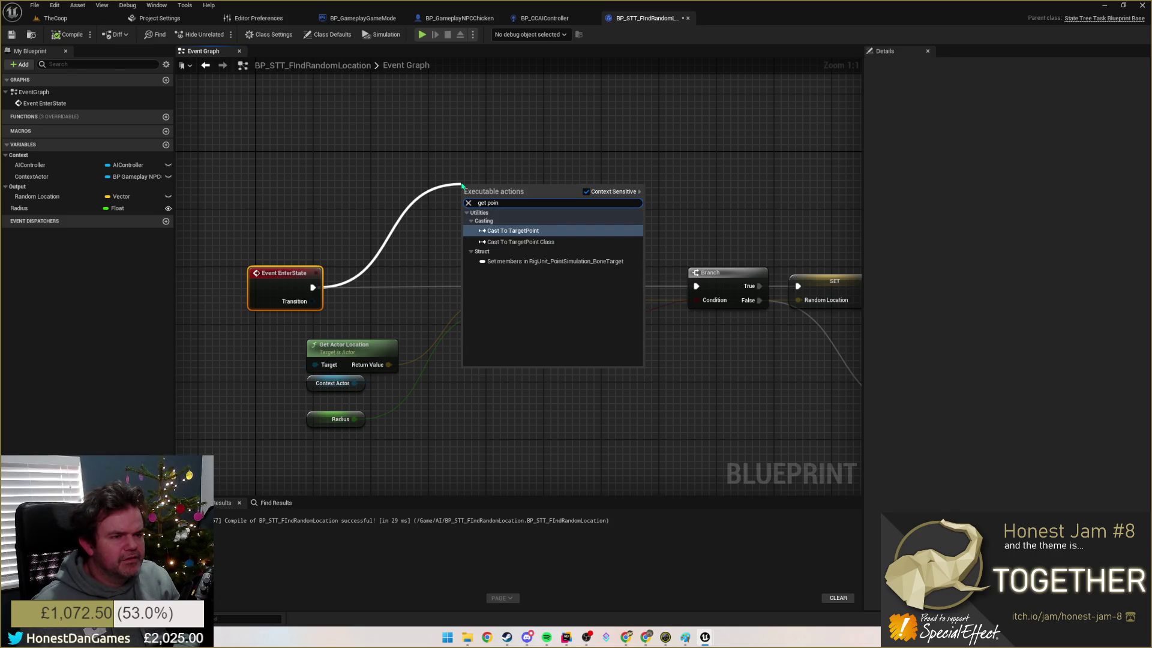
pyautogui.press('BackSpace')
pyautogui.press('BackSpace')
pyautogui.press('BackSpace')
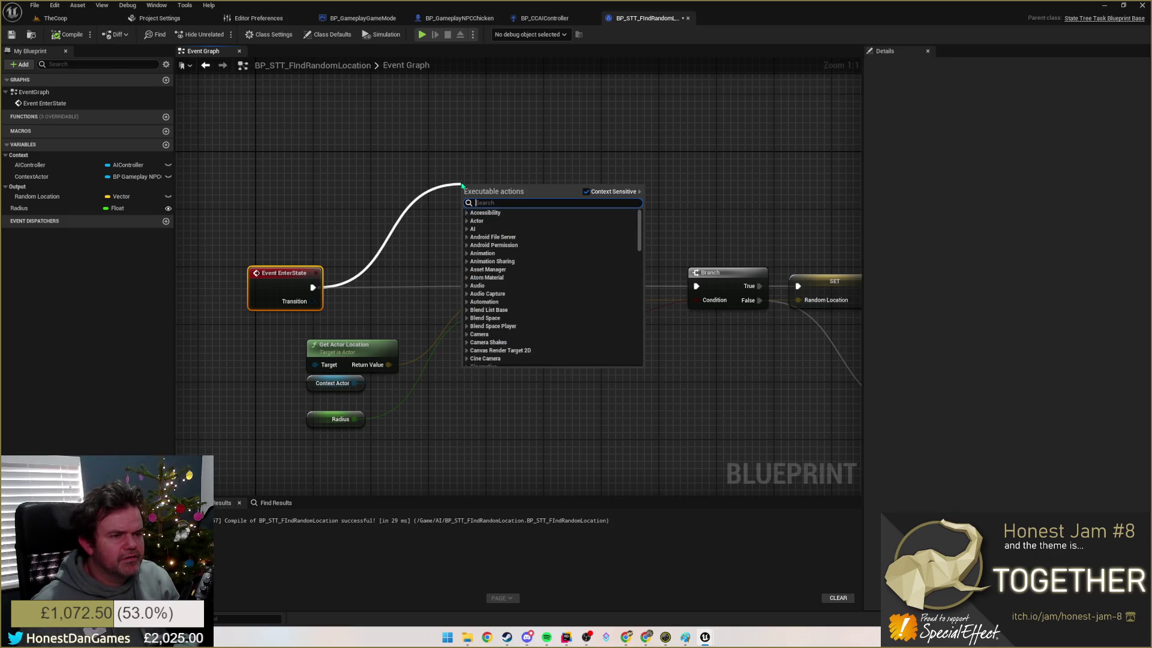
pyautogui.press('Escape')
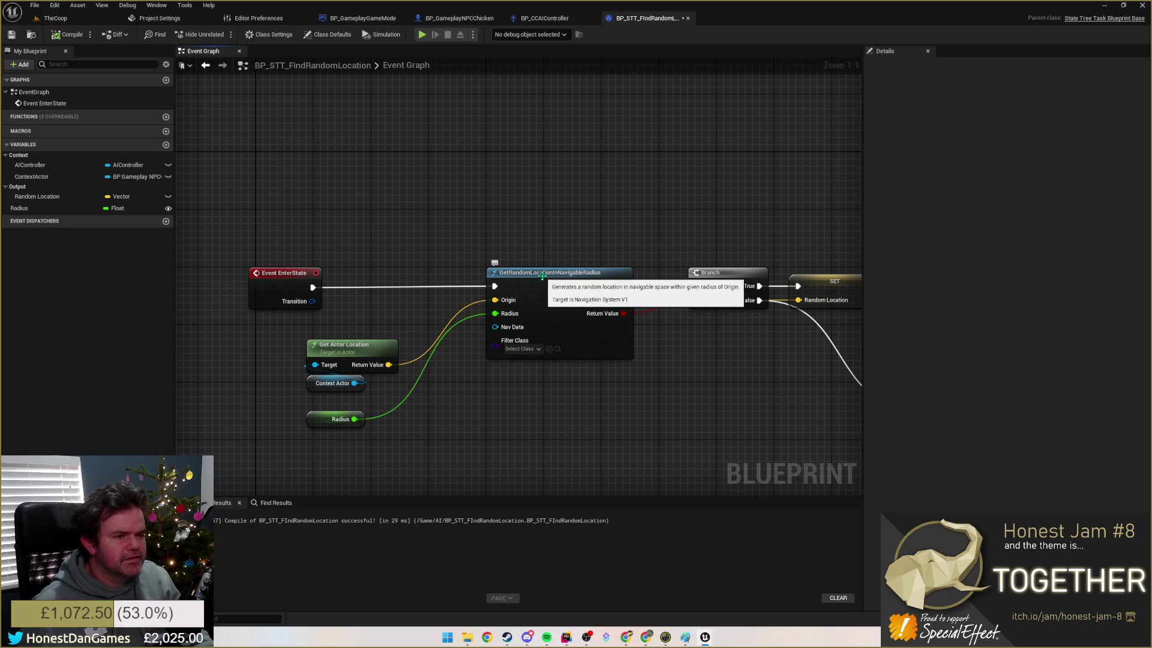
# Step: Browse the AI > Navigation actions and search 'gettran', 'find' and 'random', then dismiss without adding anything
pyautogui.moveTo(312, 288)
pyautogui.mouseDown()
pyautogui.moveTo(330, 296)
pyautogui.moveTo(441, 194)
pyautogui.mouseUp()
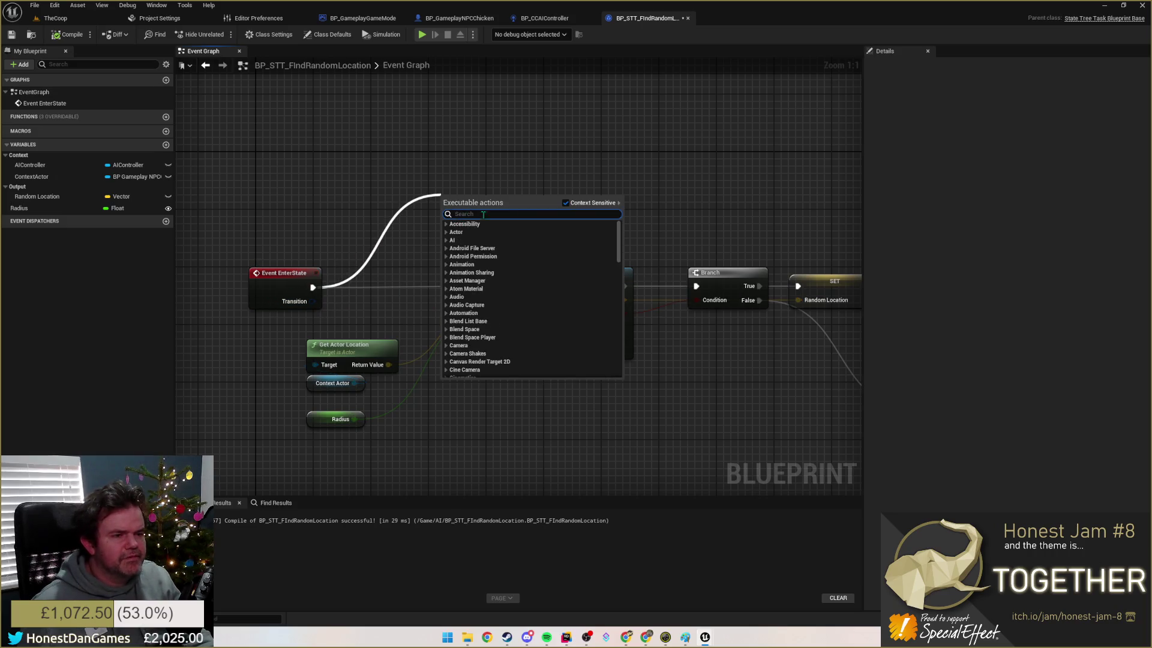
pyautogui.click(445, 240)
pyautogui.click(450, 257)
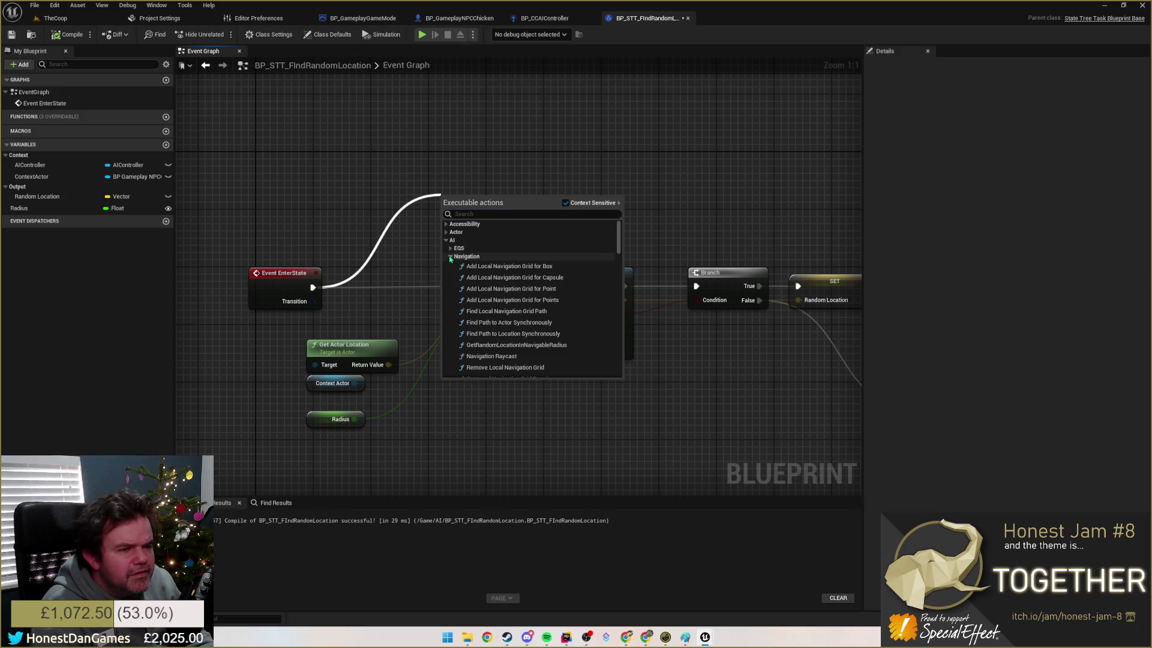
pyautogui.scroll(-2, 486, 300)
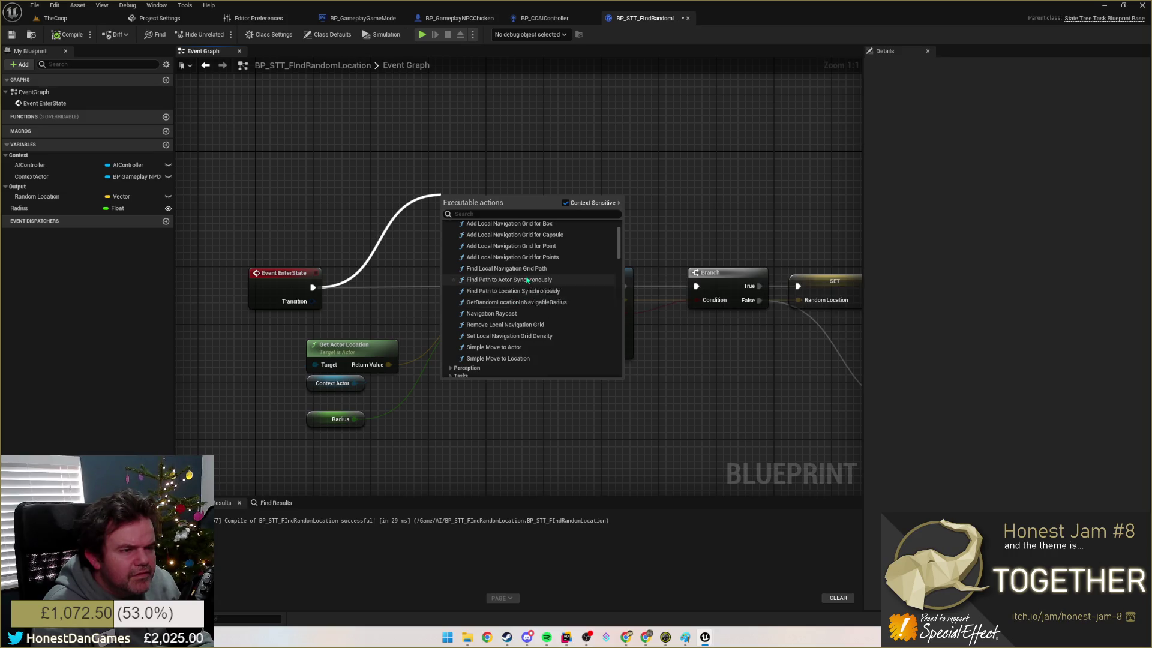
pyautogui.scroll(2, 527, 281)
pyautogui.write('gettrans')
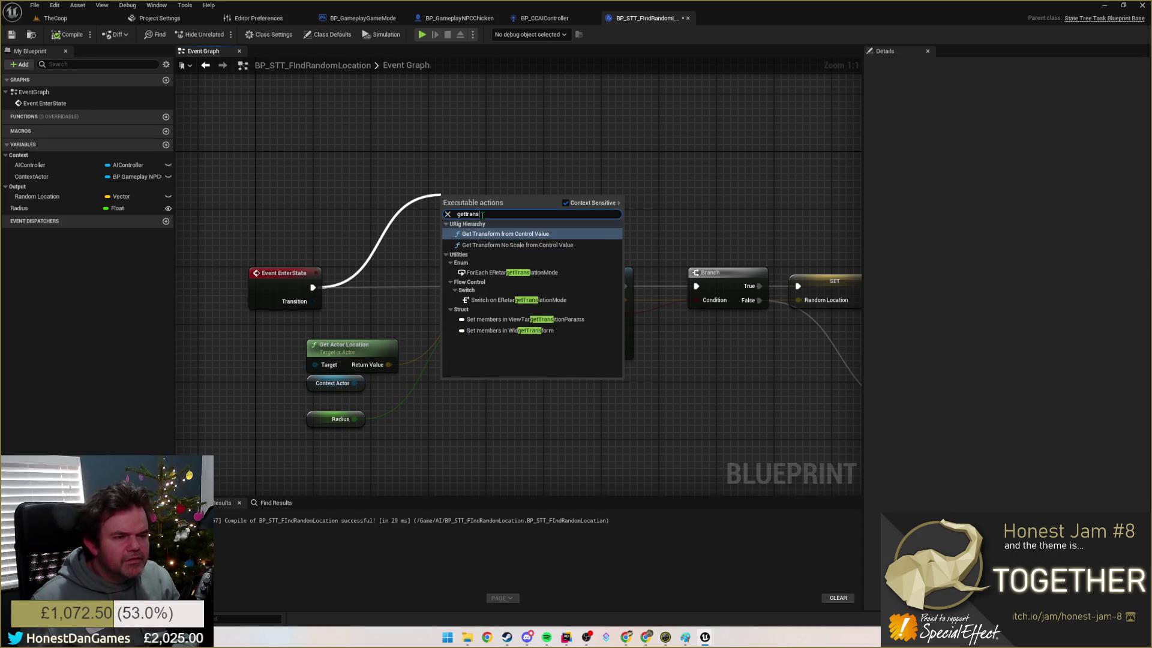
pyautogui.press('BackSpace')
pyautogui.press('BackSpace')
pyautogui.press('BackSpace')
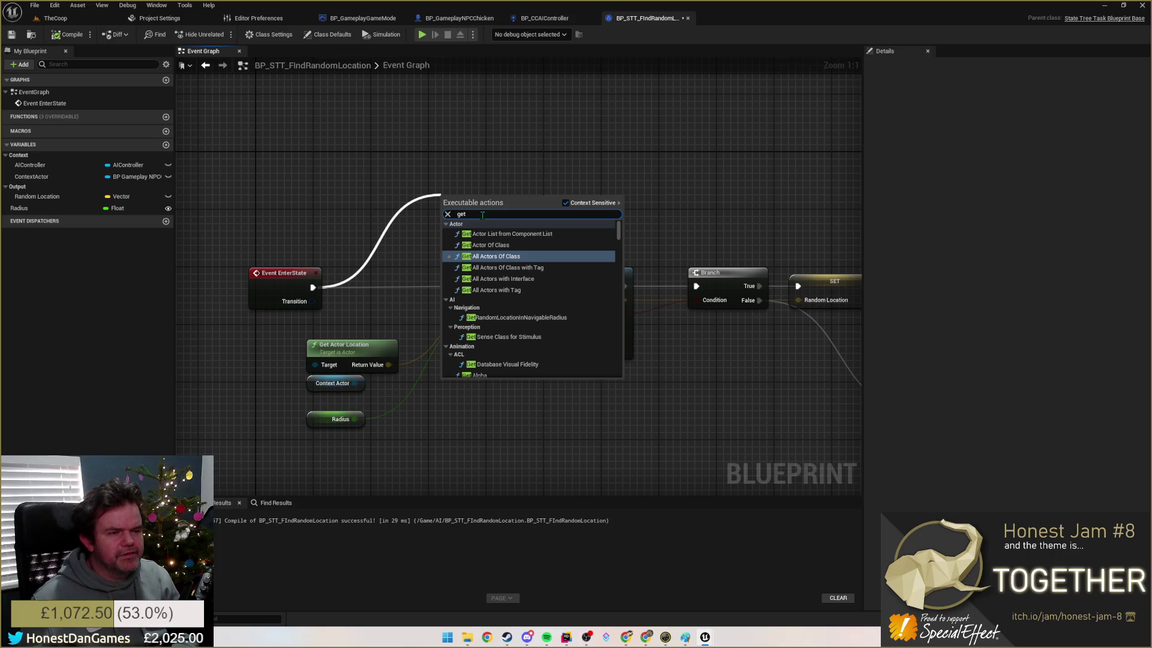
pyautogui.press('BackSpace')
pyautogui.press('BackSpace')
pyautogui.press('BackSpace')
pyautogui.write('f')
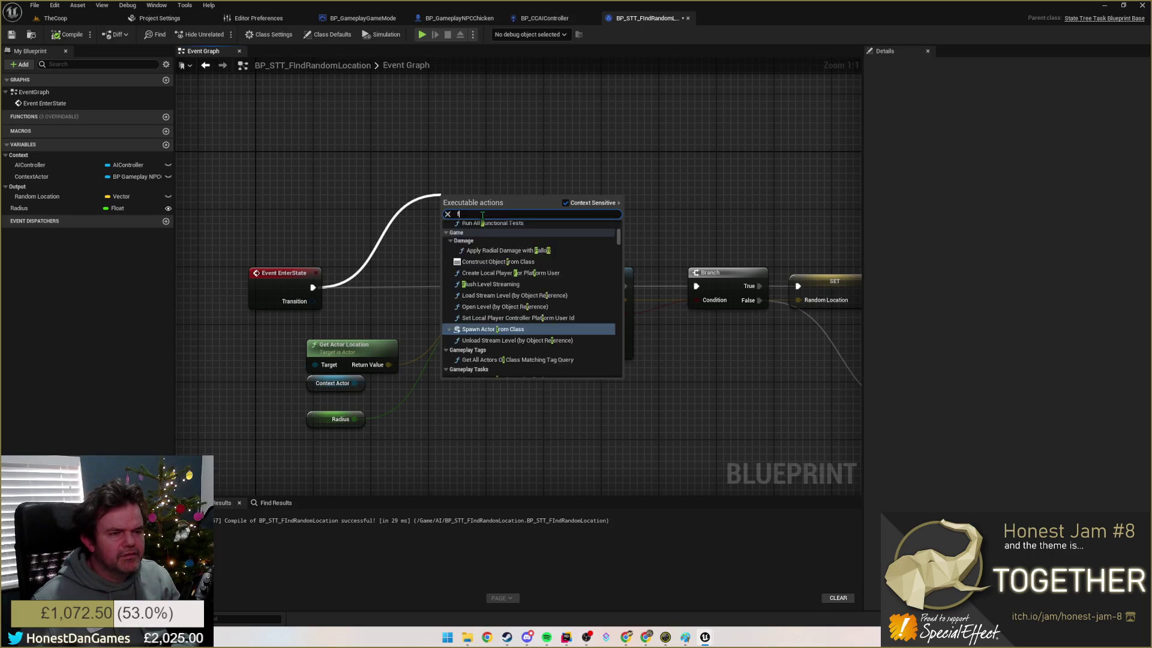
pyautogui.press('BackSpace')
pyautogui.write('random')
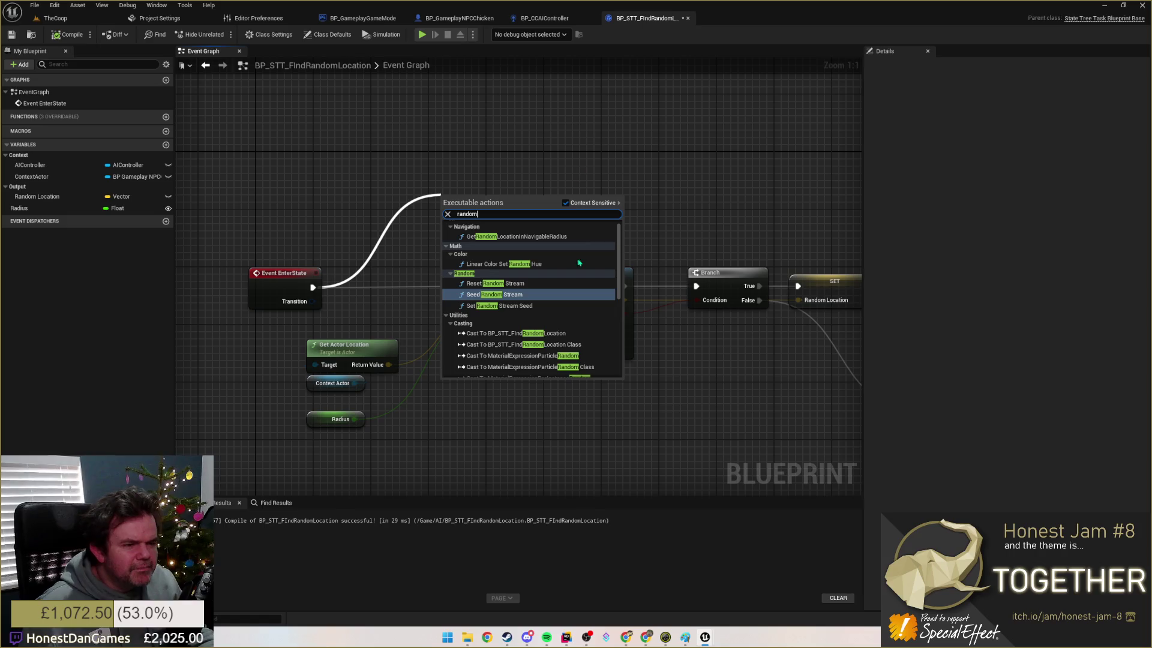
pyautogui.scroll(-15, 543, 348)
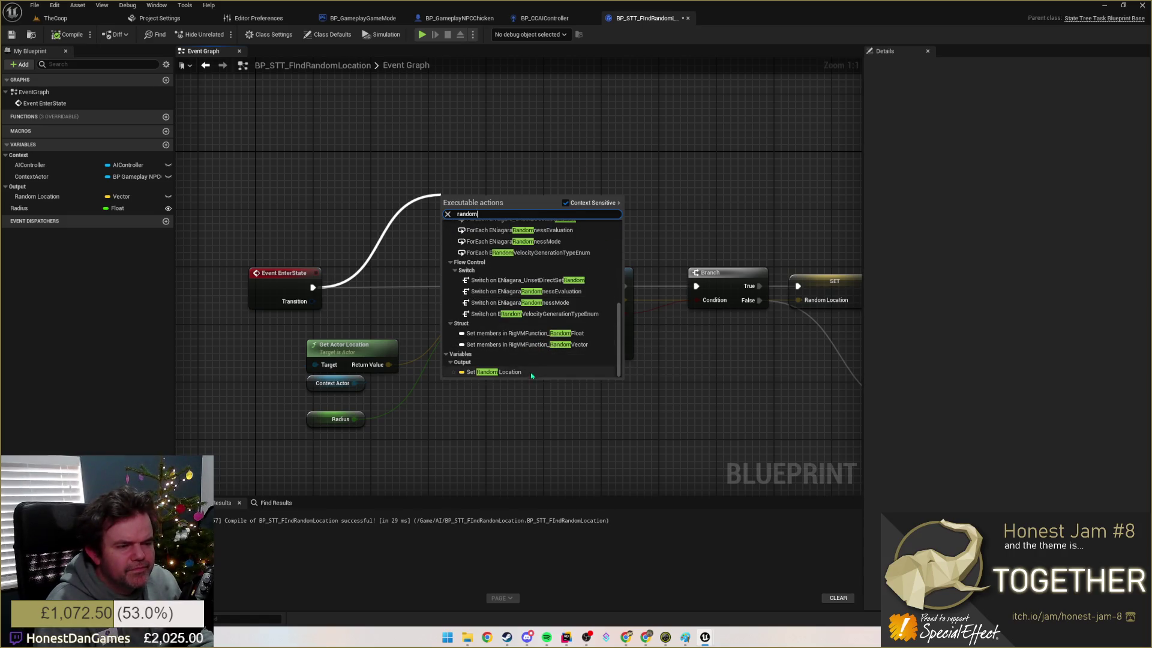
pyautogui.click(436, 114)
# Step: Pan the graph to reveal the Finish Task nodes and pull another wire from Event EnterState
pyautogui.moveTo(569, 199)
pyautogui.mouseDown()
pyautogui.moveTo(494, 160)
pyautogui.moveTo(559, 175)
pyautogui.mouseUp()
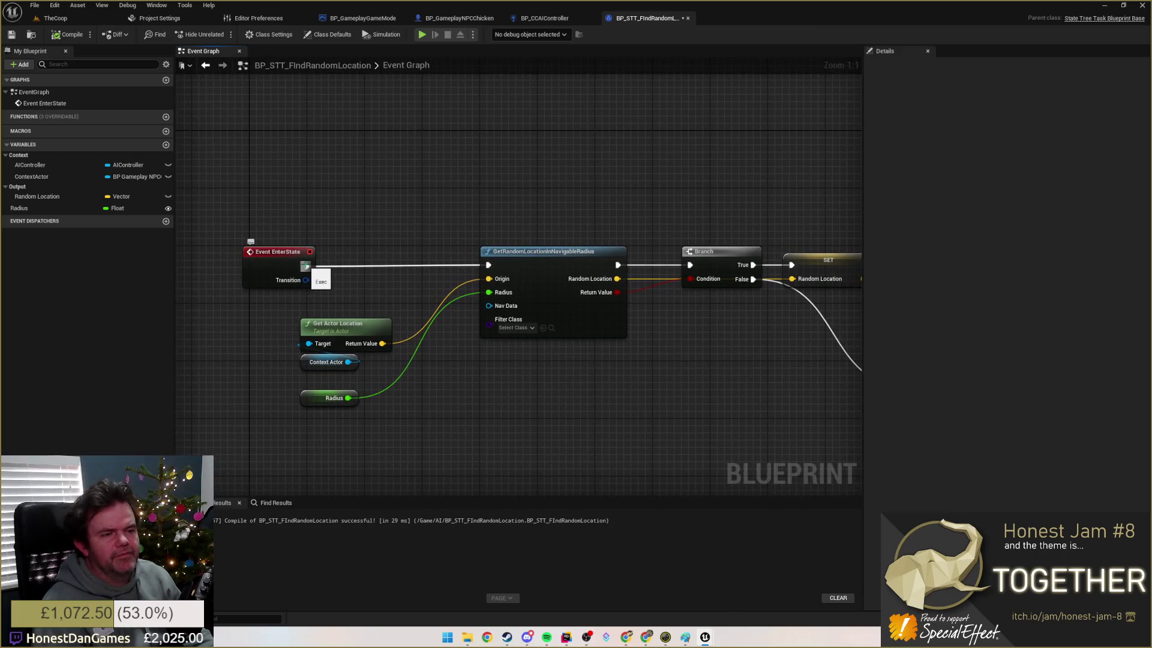
pyautogui.moveTo(370, 243); pyautogui.dragTo(289, 243)
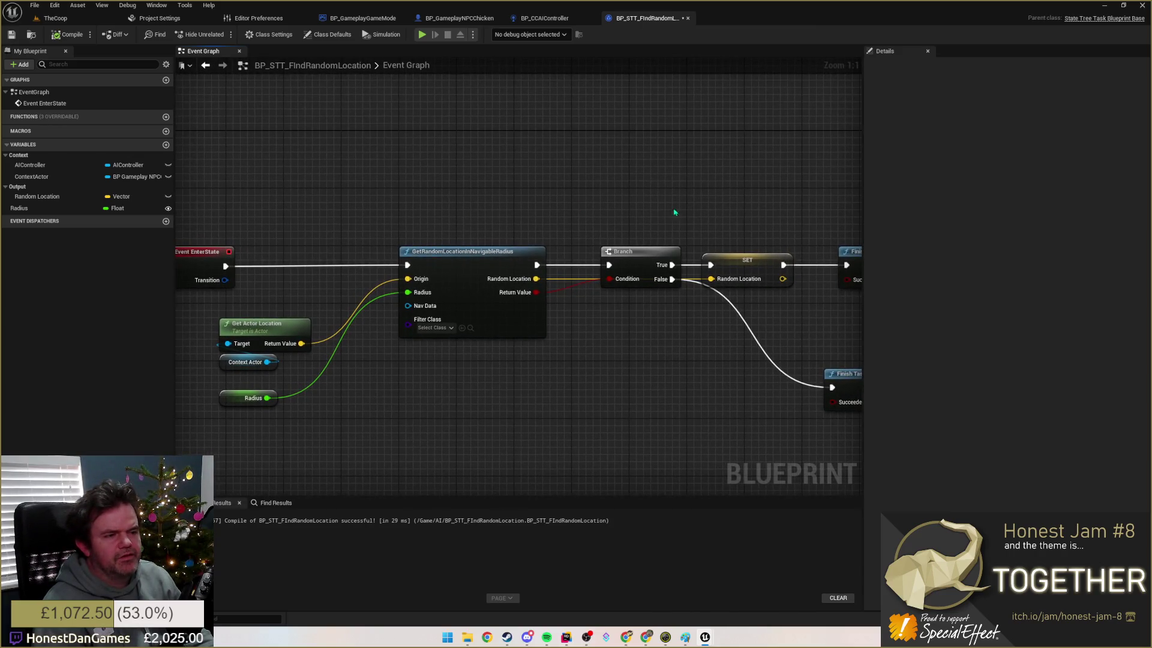
pyautogui.moveTo(675, 214); pyautogui.dragTo(679, 188)
pyautogui.moveTo(661, 296)
pyautogui.mouseDown()
pyautogui.moveTo(546, 282)
pyautogui.moveTo(589, 303)
pyautogui.moveTo(544, 279)
pyautogui.moveTo(645, 221)
pyautogui.moveTo(589, 225)
pyautogui.mouseUp()
pyautogui.moveTo(242, 272)
pyautogui.mouseDown()
pyautogui.moveTo(332, 196)
pyautogui.moveTo(442, 174)
pyautogui.mouseUp()
# Step: Duplicate the SET Random Location node and wire Event EnterState into the copy
pyautogui.click(751, 172)
pyautogui.moveTo(743, 240); pyautogui.dragTo(615, 238)
pyautogui.click(633, 262)
pyautogui.hotkey('ctrl', 'c')
pyautogui.hotkey('ctrl', 'v')
pyautogui.moveTo(349, 274)
pyautogui.mouseDown()
pyautogui.moveTo(560, 285)
pyautogui.moveTo(336, 276)
pyautogui.moveTo(663, 205)
pyautogui.mouseUp()
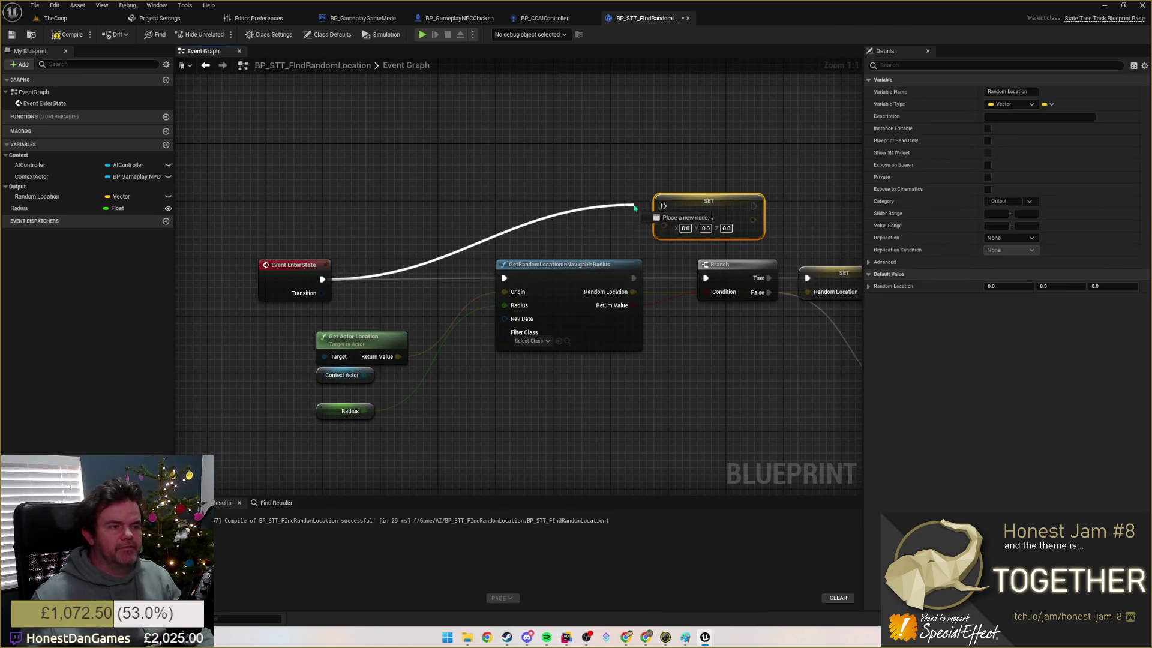
pyautogui.moveTo(565, 174); pyautogui.dragTo(373, 176)
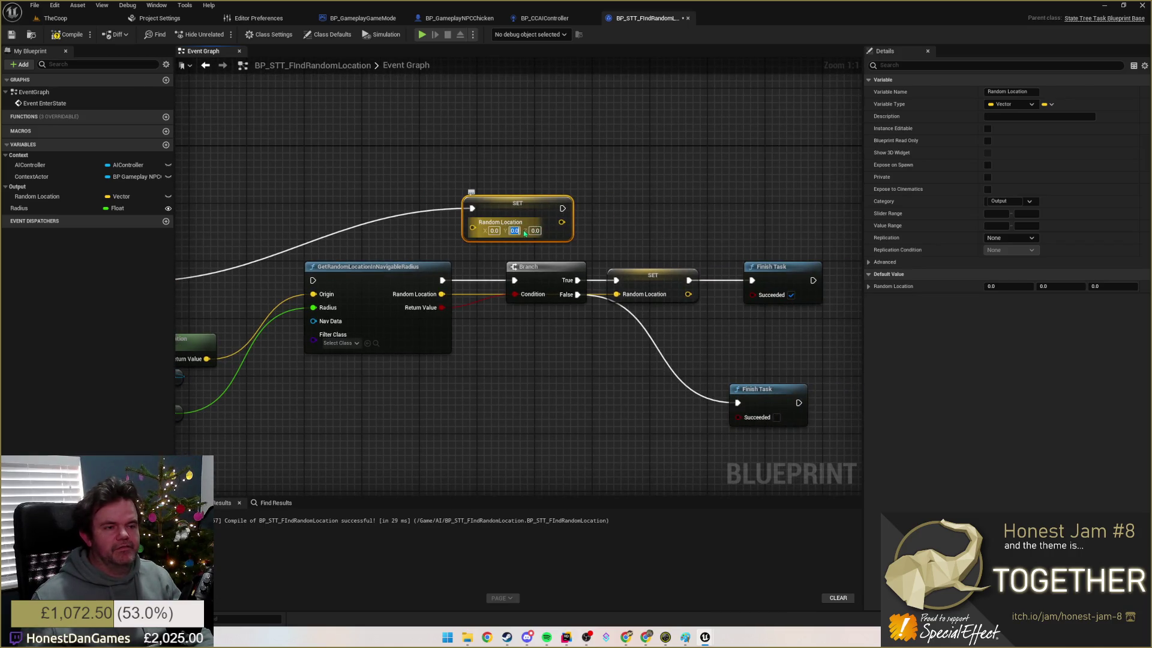
# Step: Set the new SET node's Y to 1000, connect it to Finish Task, then compile and save
pyautogui.write('1000')
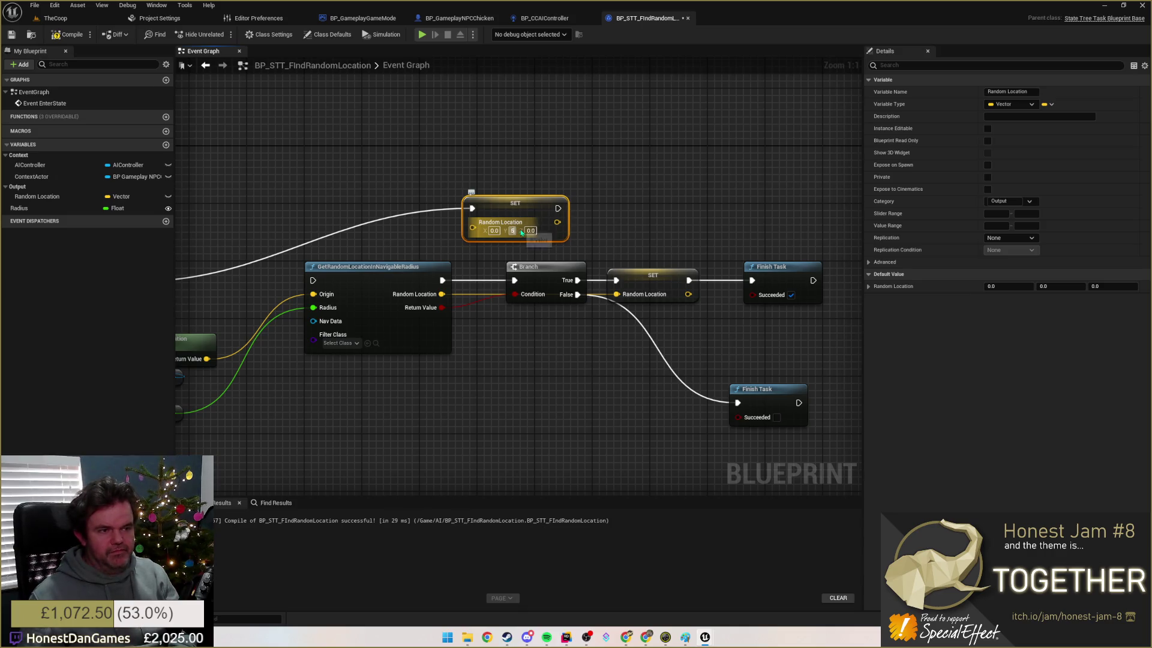
pyautogui.press('Tab')
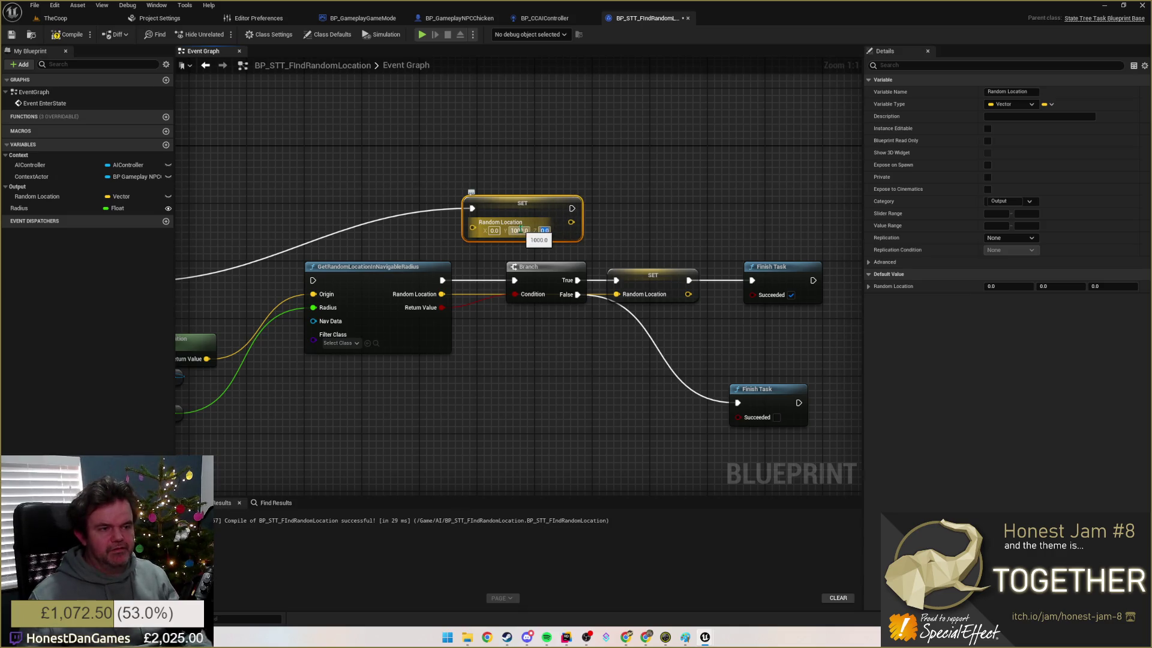
pyautogui.moveTo(664, 222); pyautogui.dragTo(539, 210)
pyautogui.moveTo(447, 196)
pyautogui.mouseDown()
pyautogui.moveTo(554, 260)
pyautogui.moveTo(625, 269)
pyautogui.mouseUp()
pyautogui.moveTo(534, 197); pyautogui.dragTo(858, 180)
pyautogui.click(67, 34)
pyautogui.click(11, 34)
# Step: Play TheCoop level in the editor, then eject from the player with F8
pyautogui.click(86, 19)
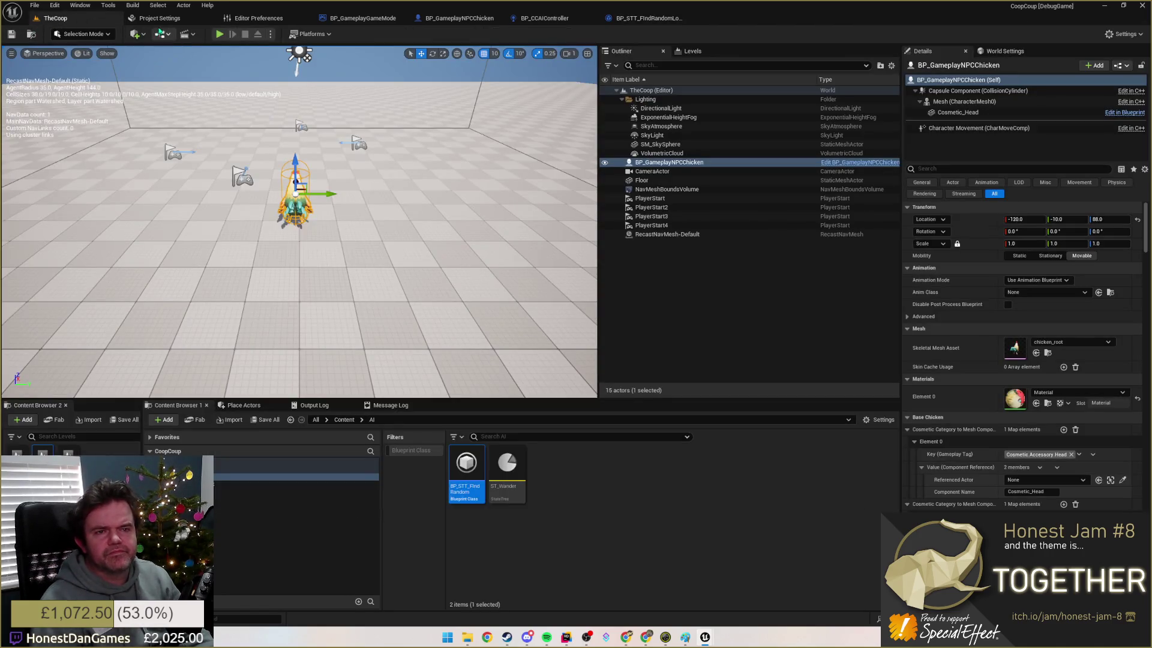
pyautogui.click(219, 34)
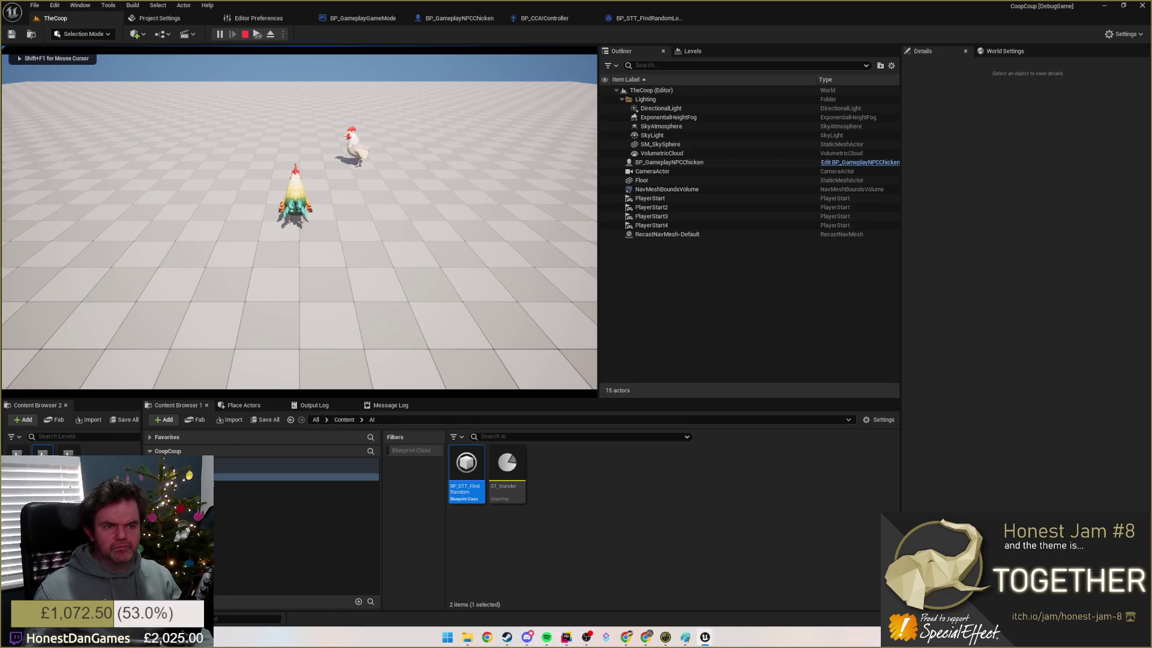
pyautogui.hotkey('shift', 'F1')
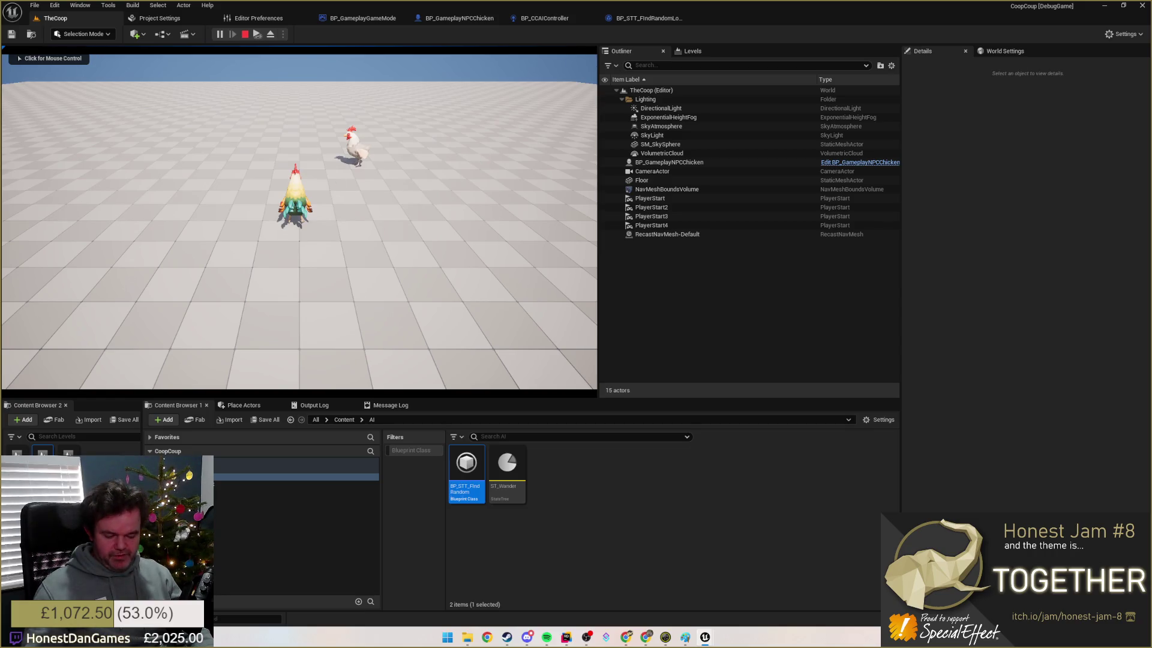
pyautogui.press('F8')
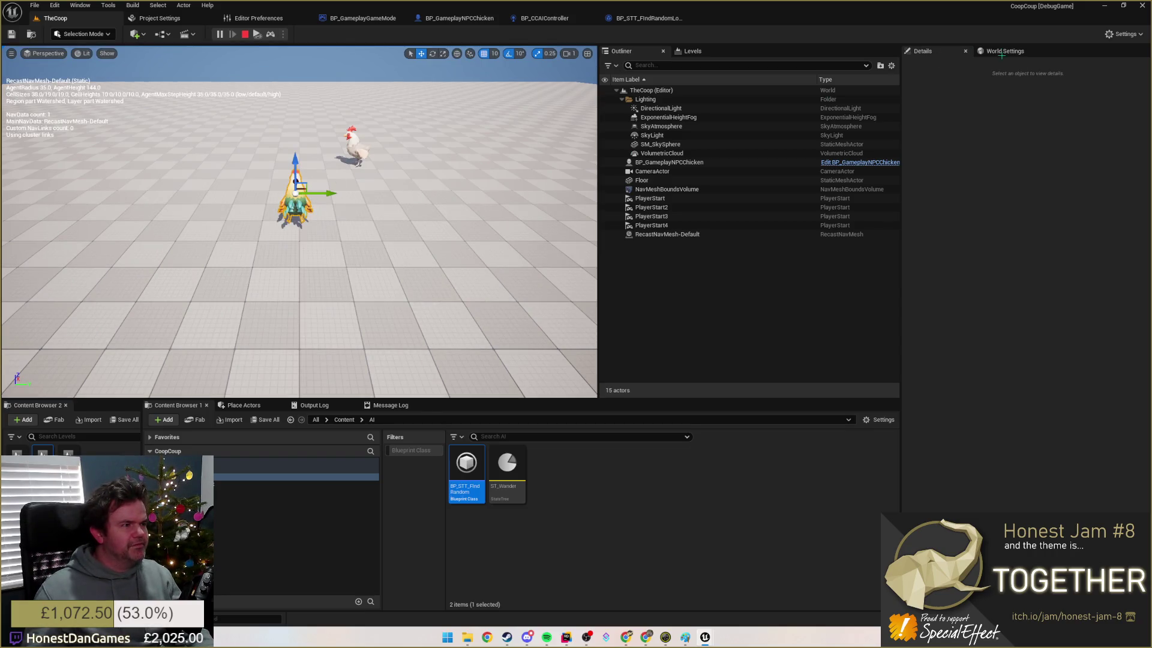
# Step: Inspect the chicken, CameraActor and PlayerStart2 in the actor list and check its display options
pyautogui.click(923, 51)
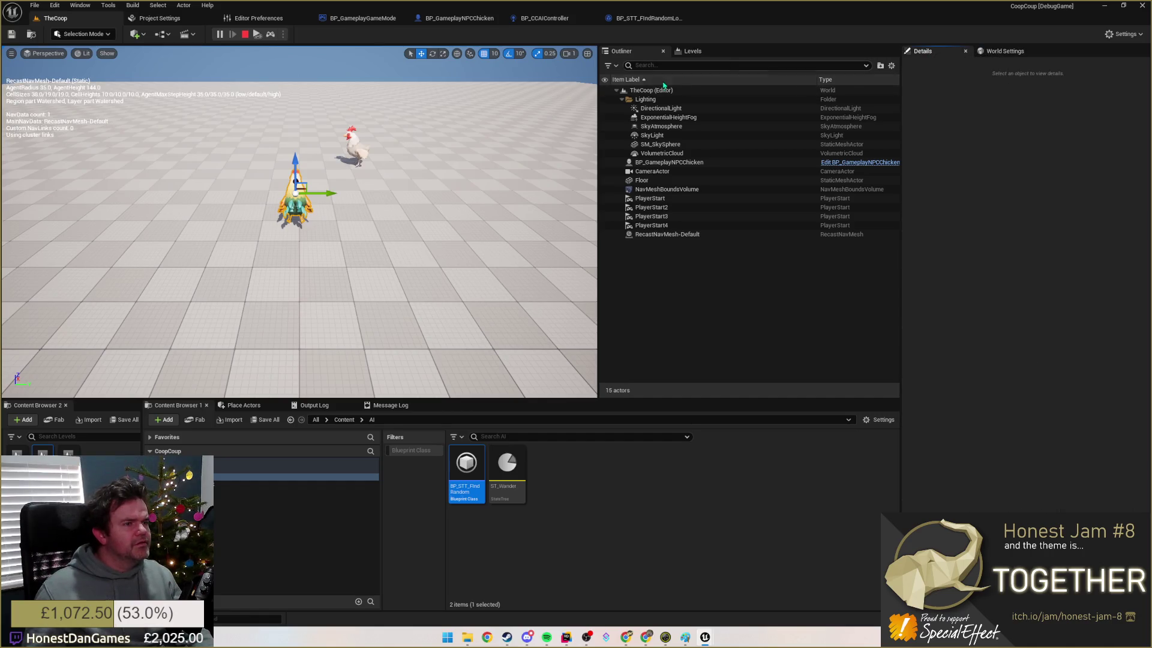
pyautogui.click(354, 147)
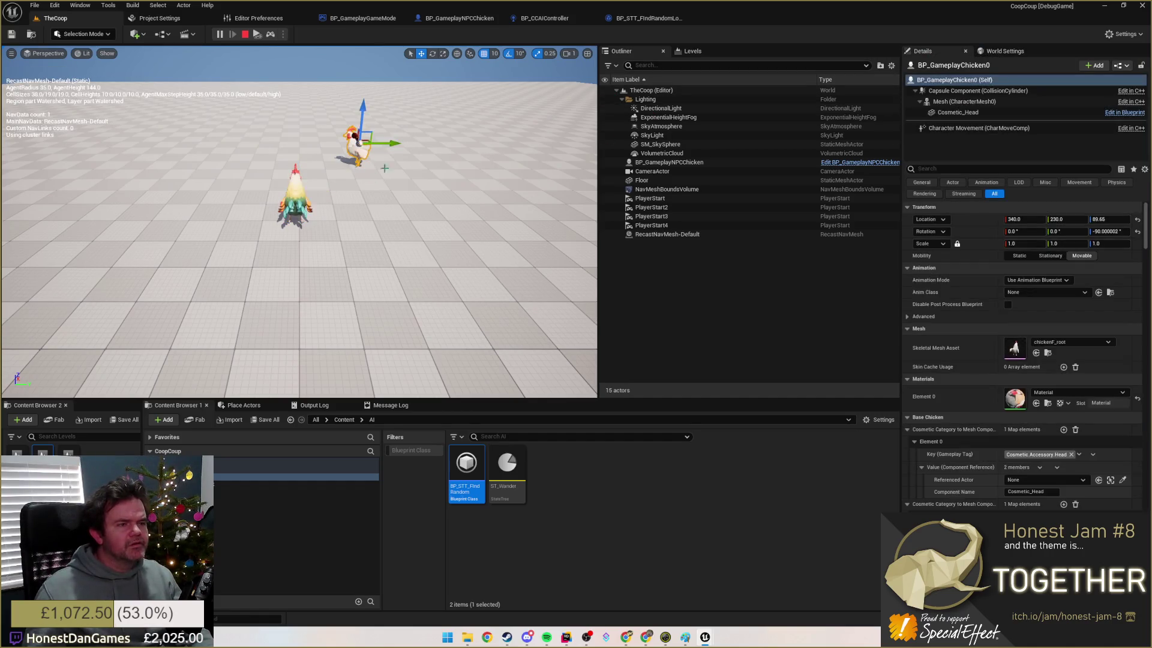
pyautogui.click(652, 171)
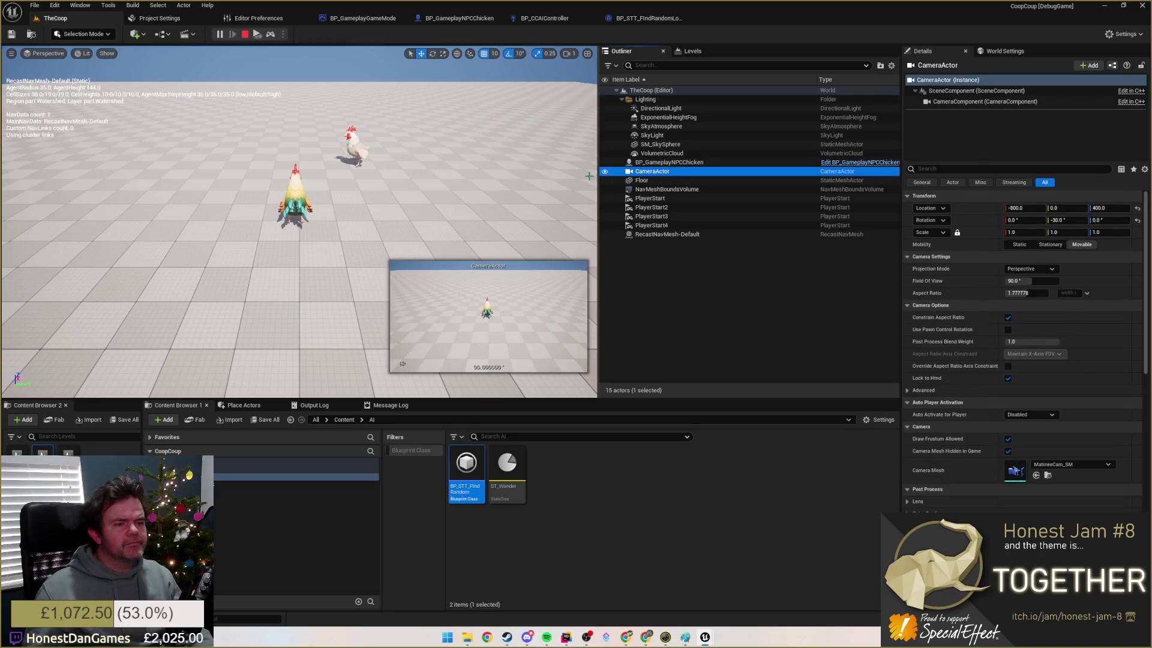
pyautogui.click(651, 207)
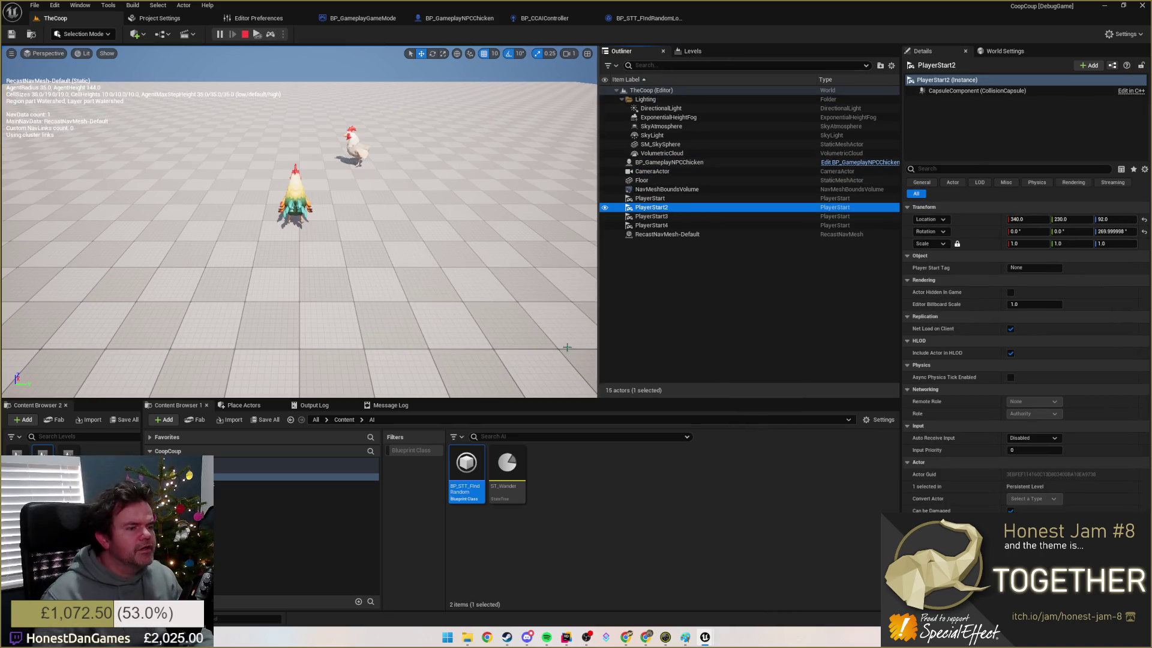
pyautogui.click(892, 66)
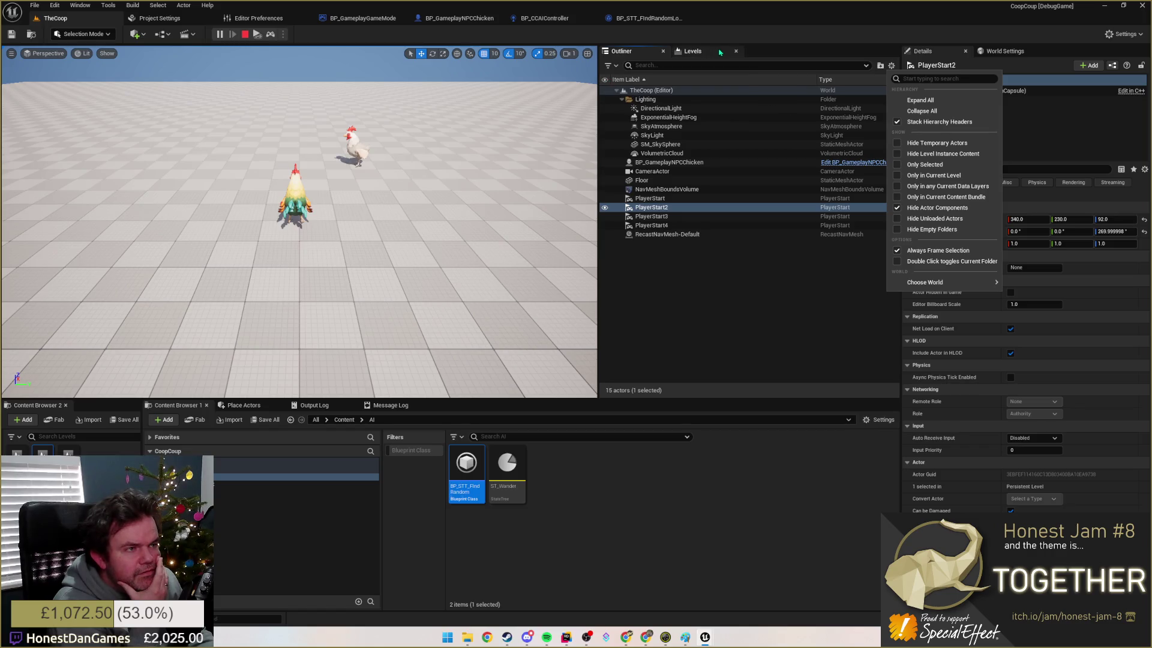
pyautogui.click(390, 183)
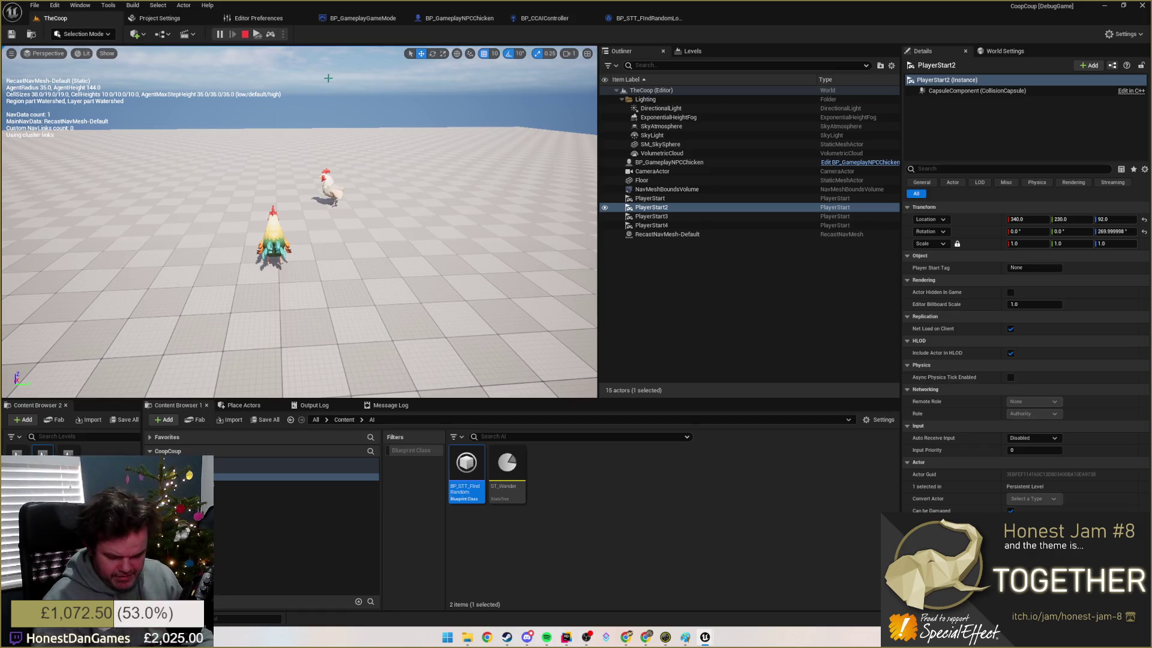
# Step: Re-possess the player, inspect the player starts, eject again and select the chicken NPC
pyautogui.press('F8')
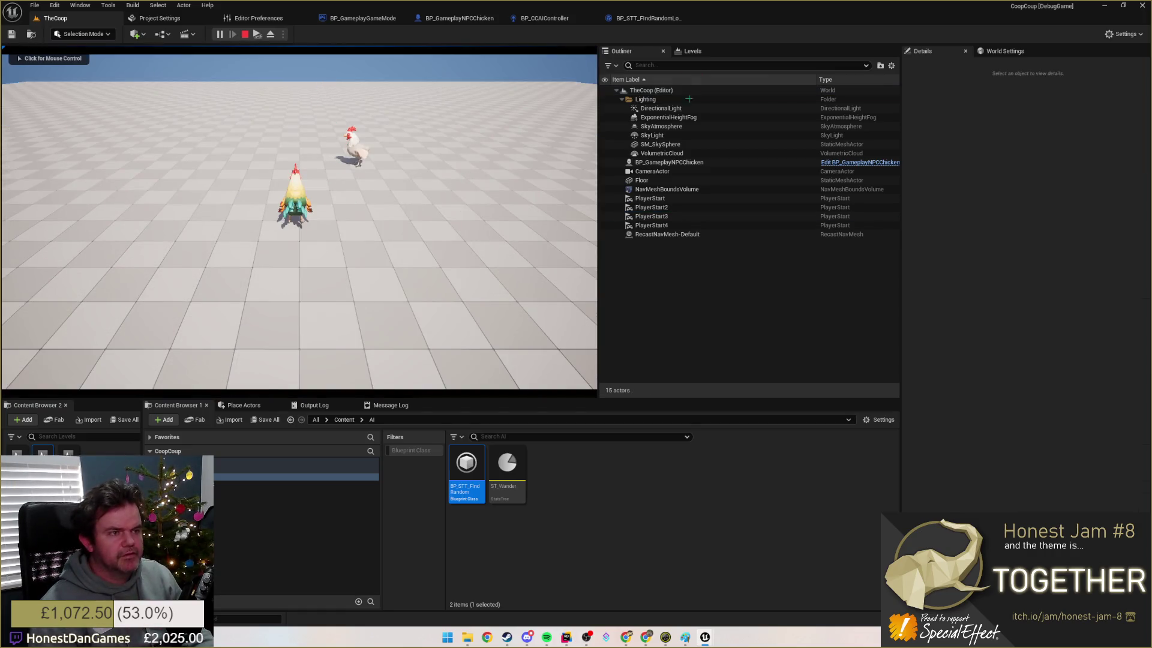
pyautogui.click(660, 180)
pyautogui.click(654, 198)
pyautogui.click(594, 215)
pyautogui.press('F8')
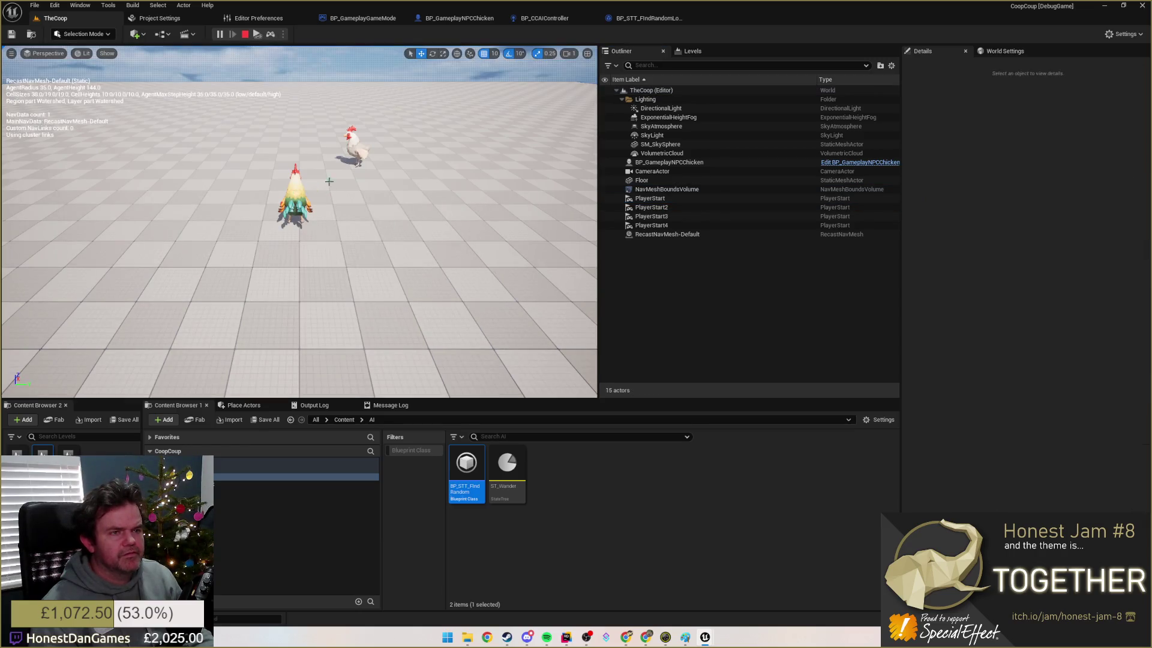
pyautogui.click(672, 163)
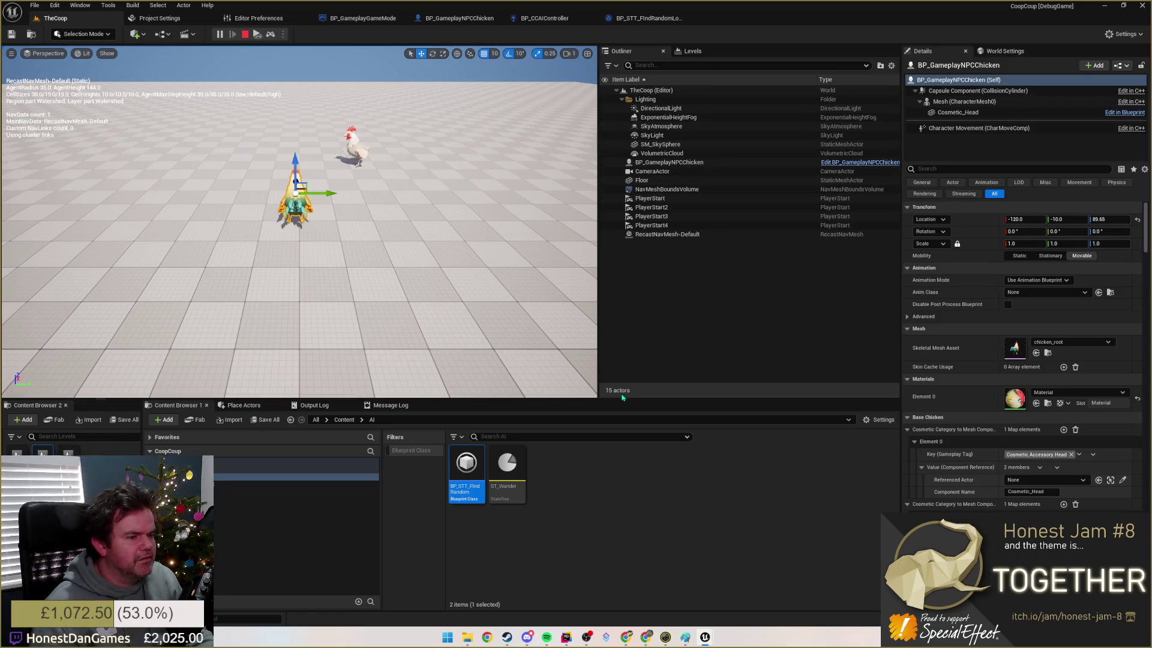
# Step: Check the Outliner filter and settings menus, collapse Lighting, select BP_GameplayNPCChicken and reframe both chickens
pyautogui.click(636, 65)
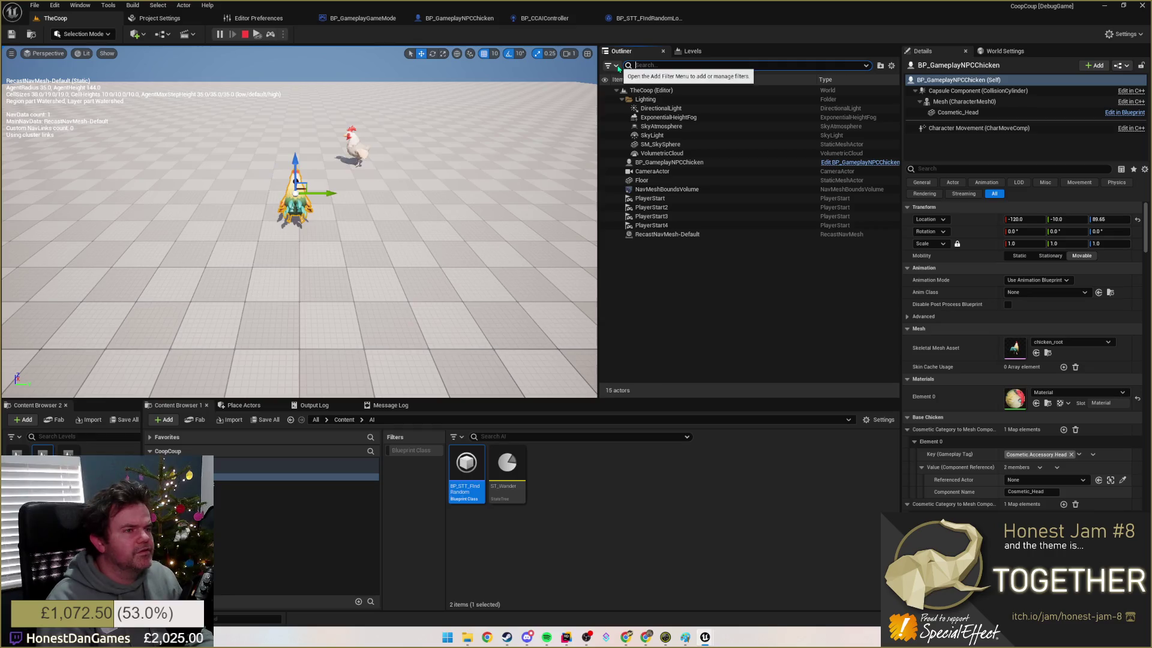
pyautogui.click(616, 67)
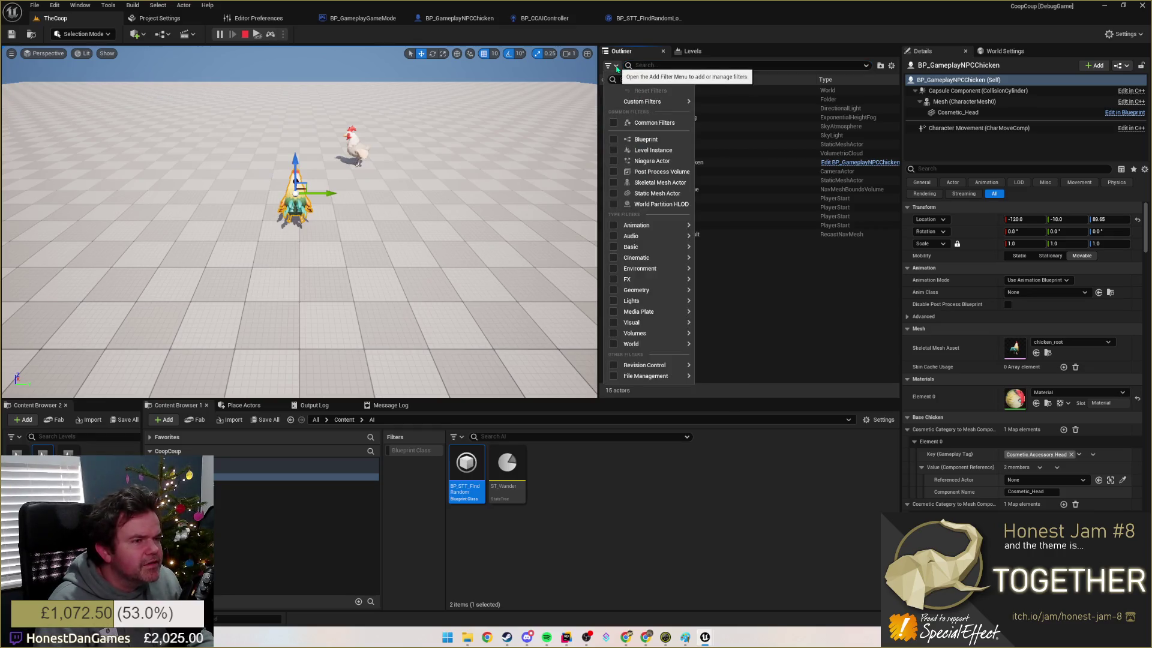
pyautogui.click(617, 67)
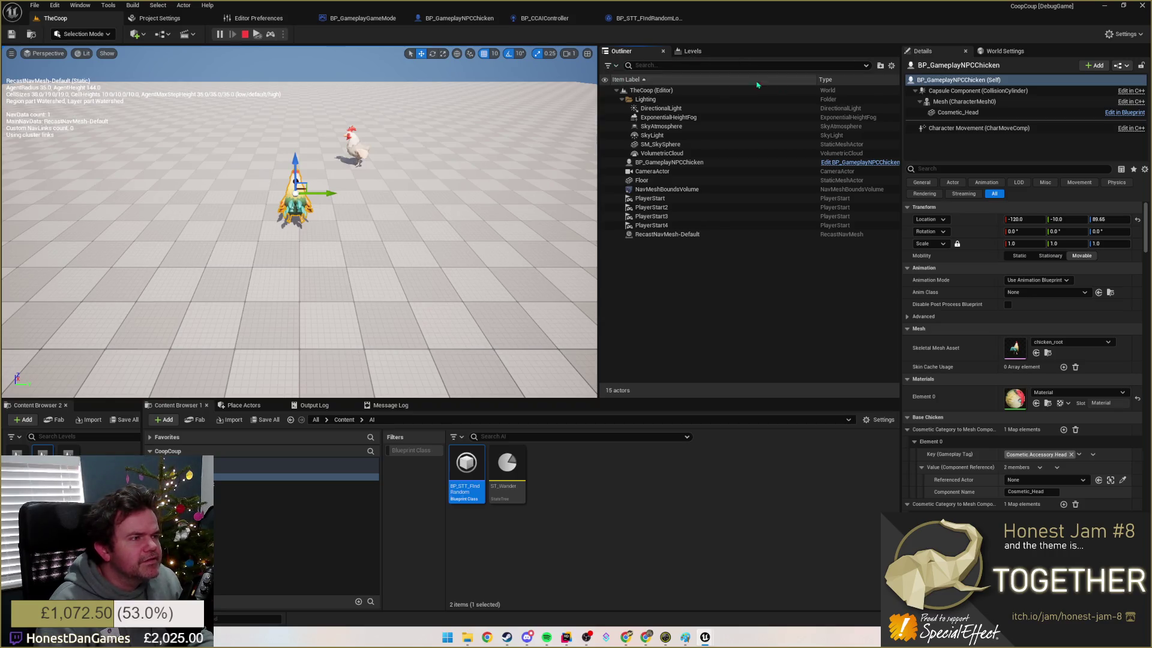
pyautogui.click(892, 66)
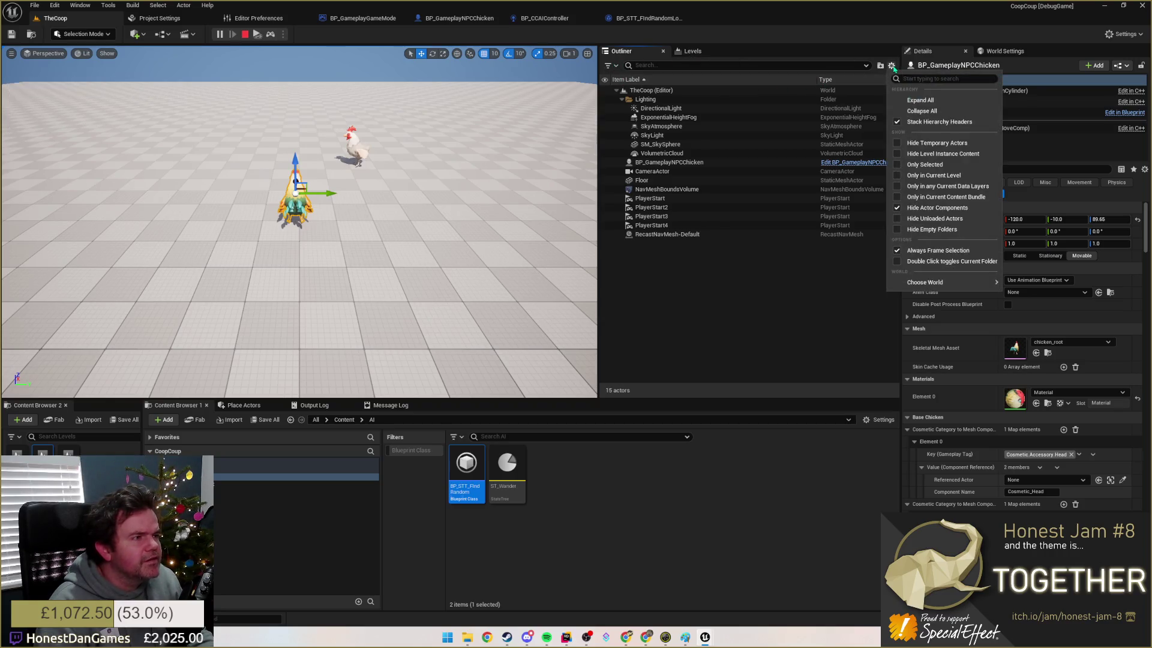
pyautogui.click(892, 66)
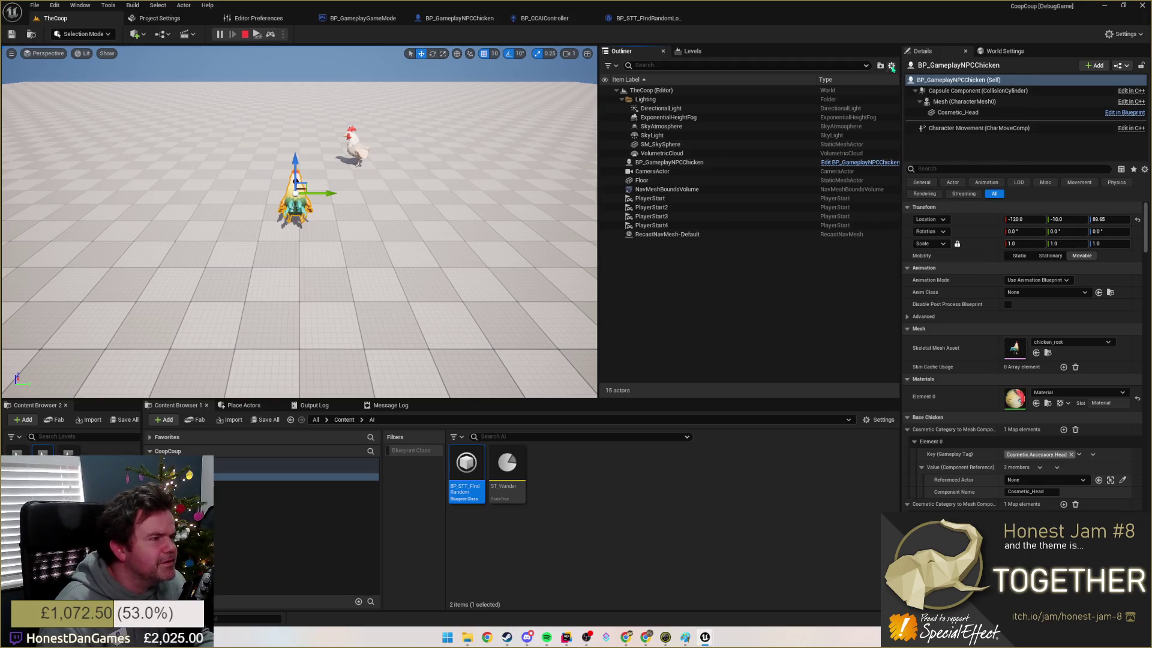
pyautogui.click(622, 99)
pyautogui.click(669, 109)
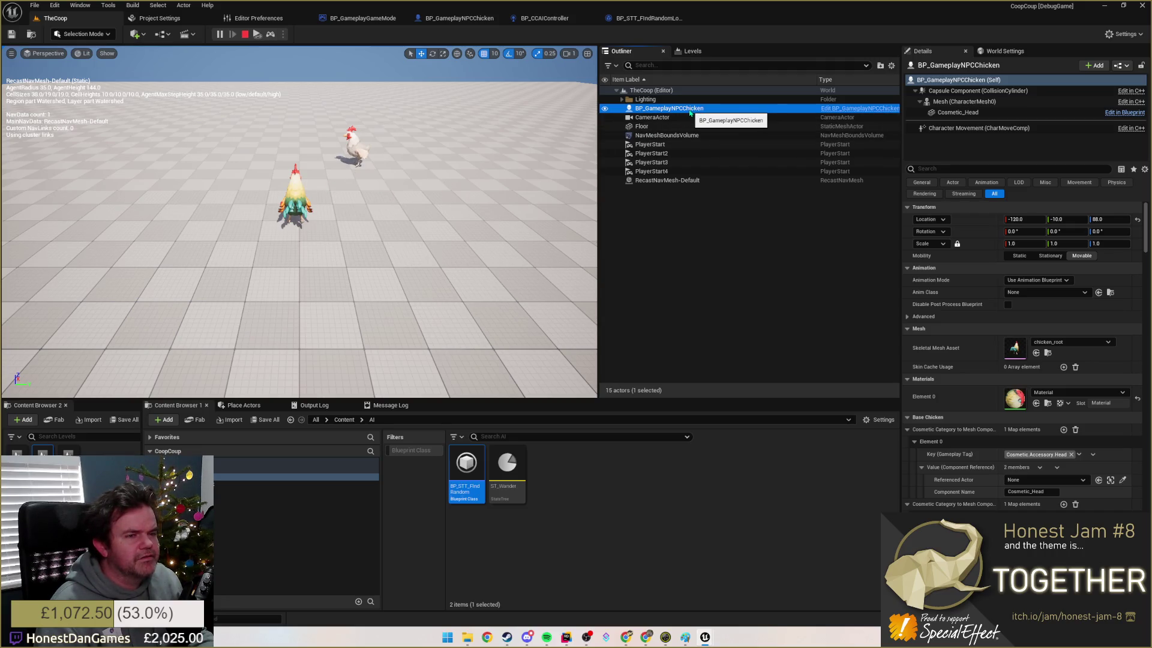
pyautogui.moveTo(300, 240)
pyautogui.mouseDown()
pyautogui.moveTo(330, 216)
pyautogui.moveTo(404, 221)
pyautogui.mouseUp()
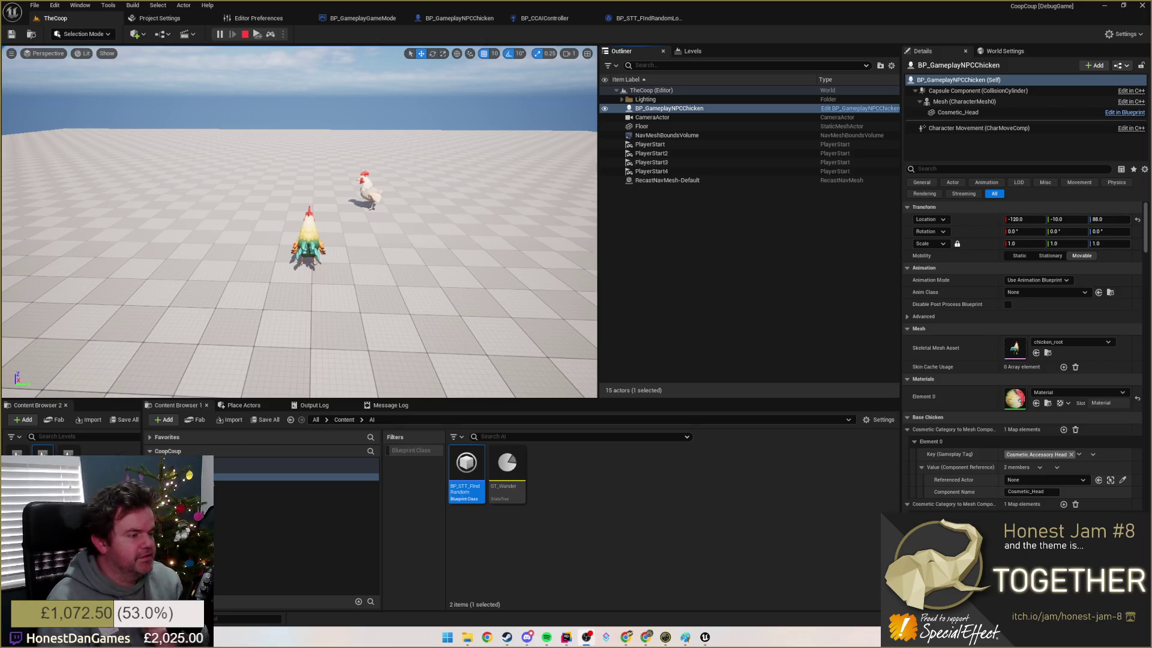
# Step: Compare the SET node in BP_STT_FindRandomLocation with the chicken's height in TheCoop
pyautogui.click(642, 18)
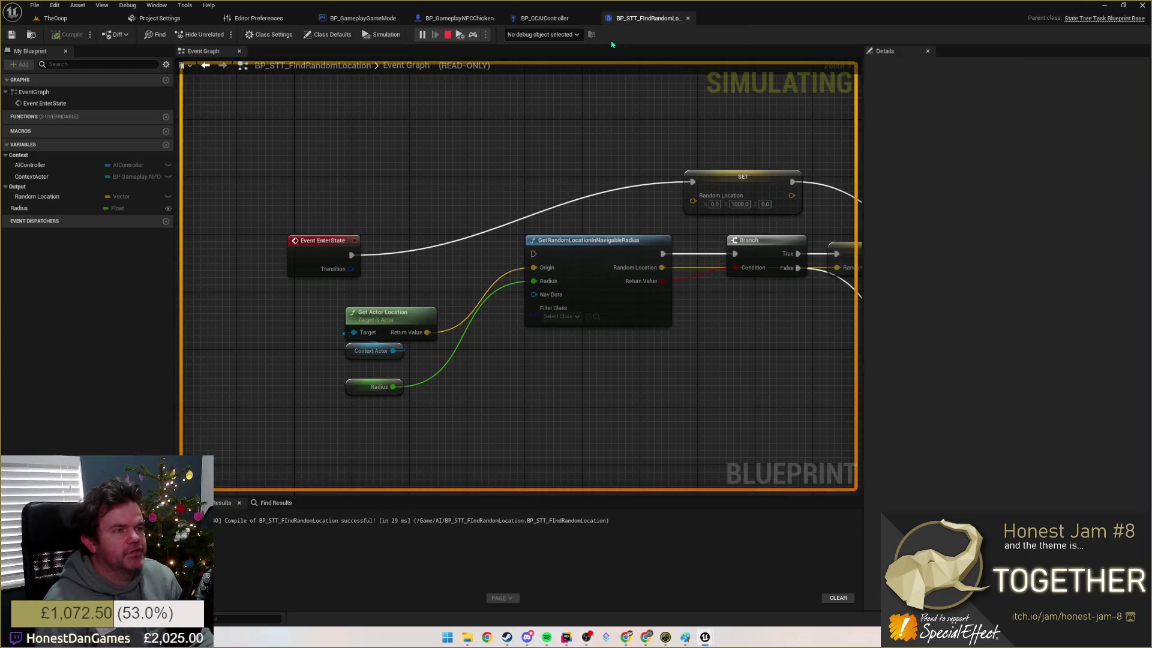
pyautogui.moveTo(598, 96)
pyautogui.mouseDown()
pyautogui.moveTo(592, 113)
pyautogui.moveTo(540, 110)
pyautogui.moveTo(491, 147)
pyautogui.moveTo(512, 212)
pyautogui.mouseUp()
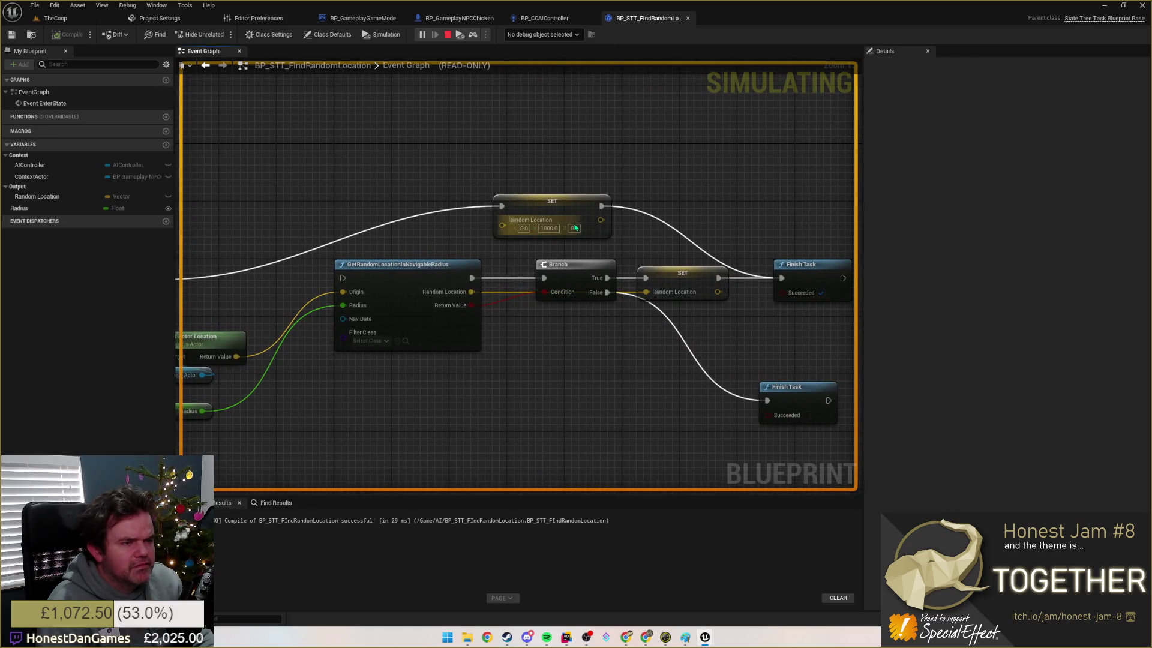
pyautogui.click(55, 18)
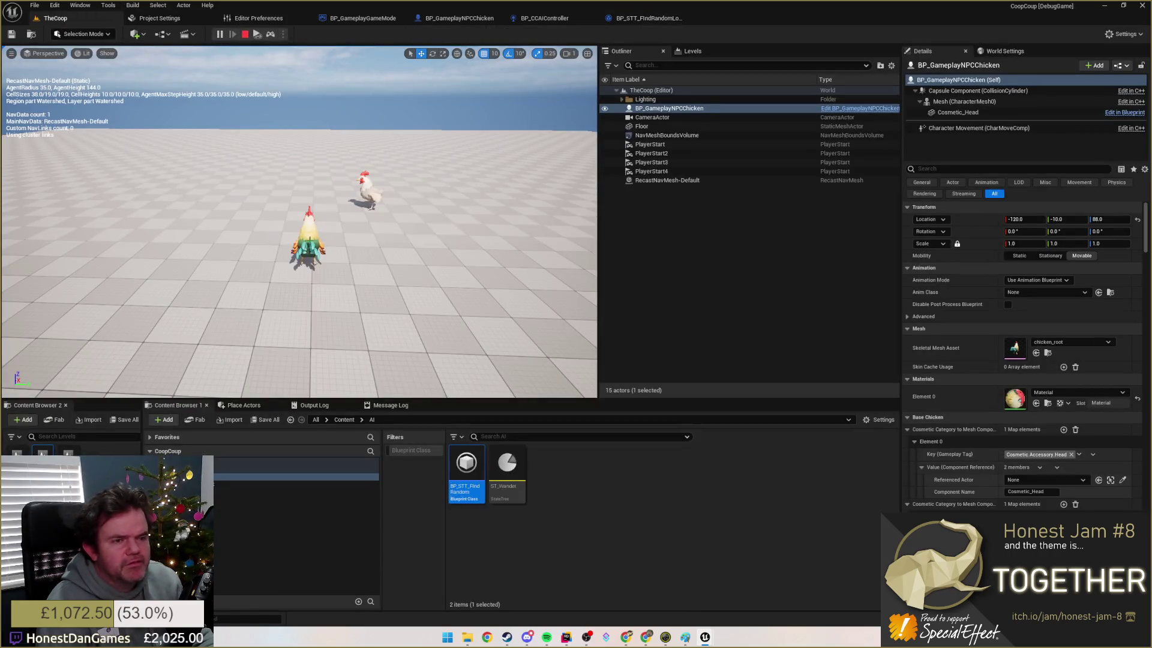
pyautogui.click(310, 240)
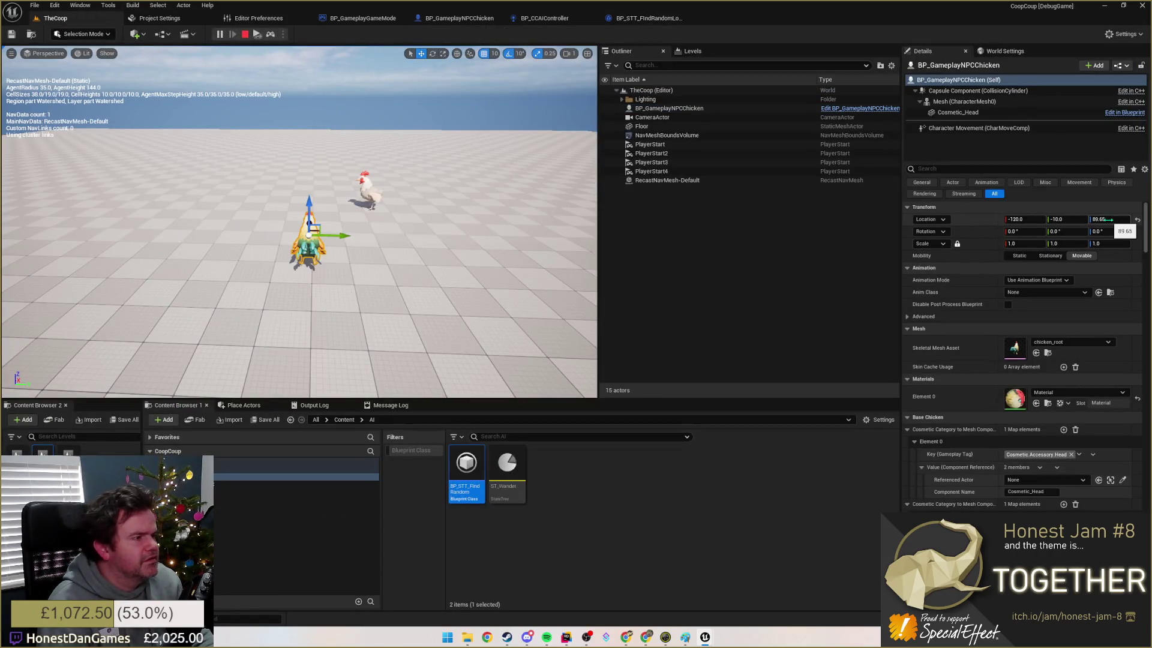
pyautogui.click(637, 19)
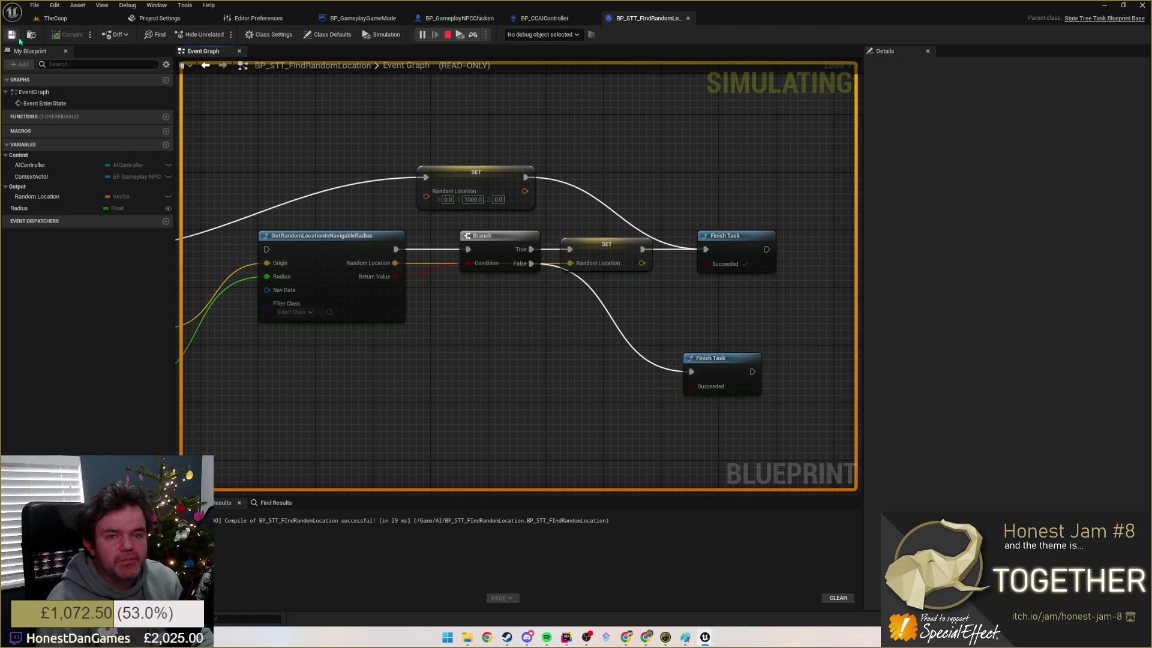
# Step: Stop the simulation, set the SET node's Random Location Z to 90, and return to TheCoop
pyautogui.click(448, 35)
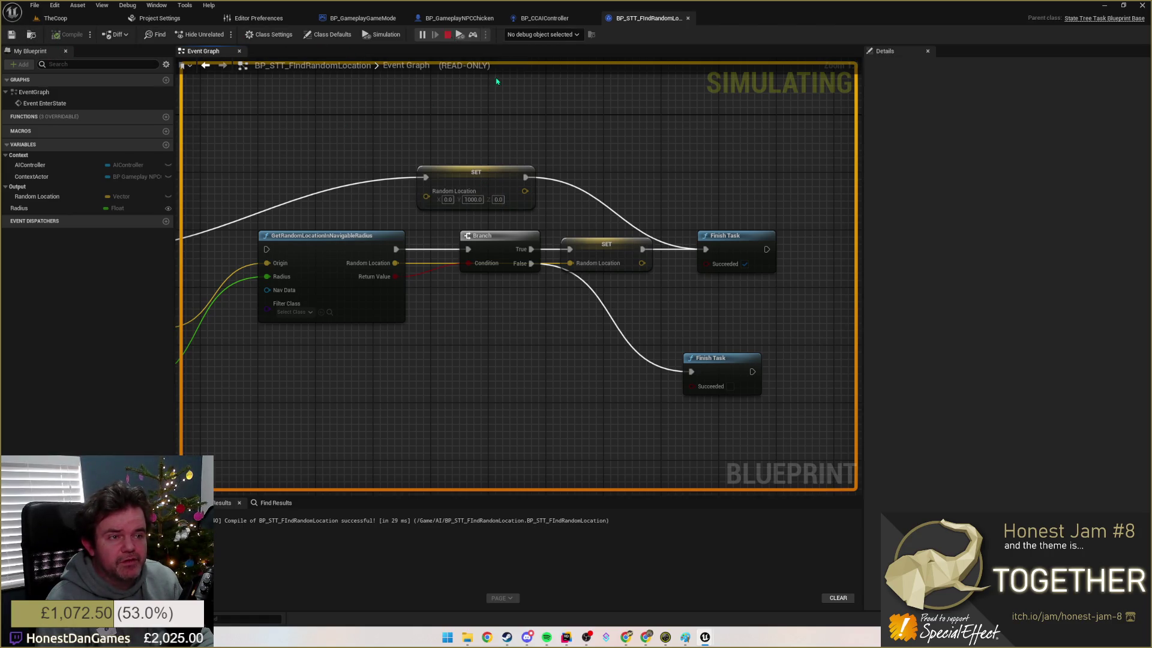
pyautogui.click(498, 199)
pyautogui.write('90')
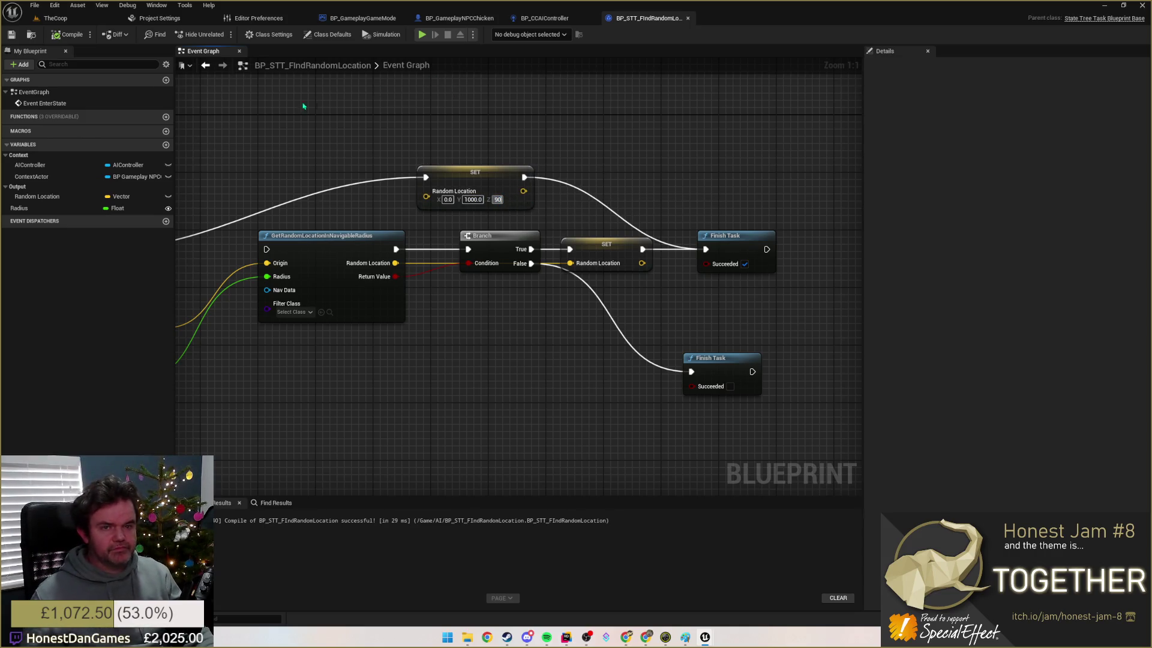
pyautogui.click(67, 35)
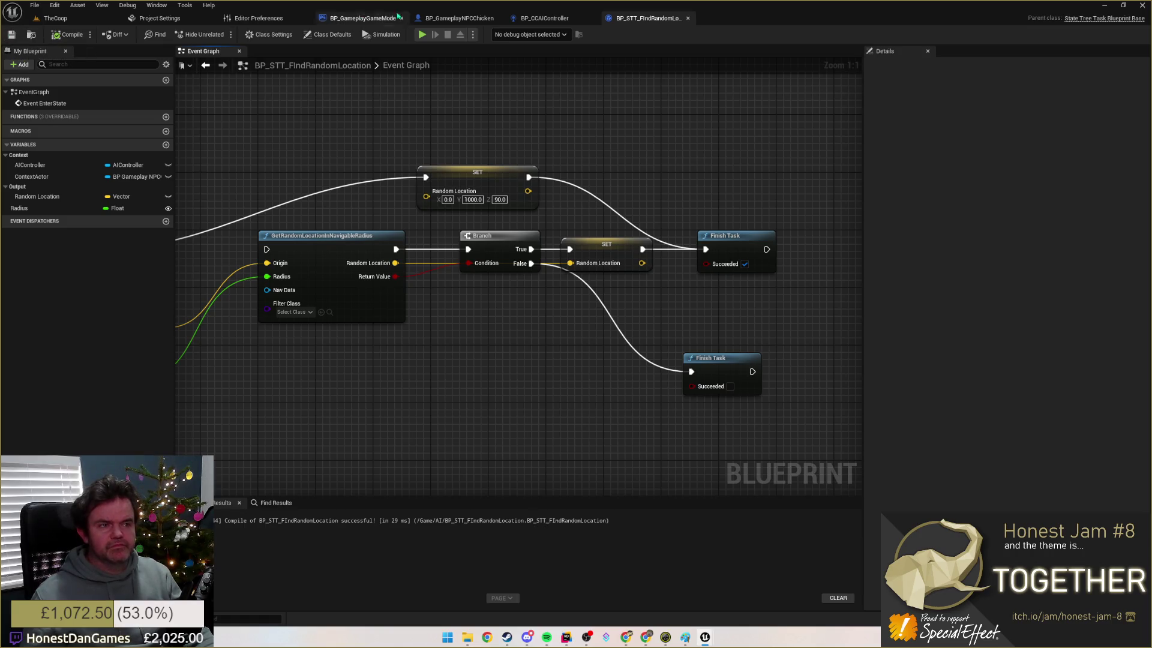
pyautogui.click(56, 18)
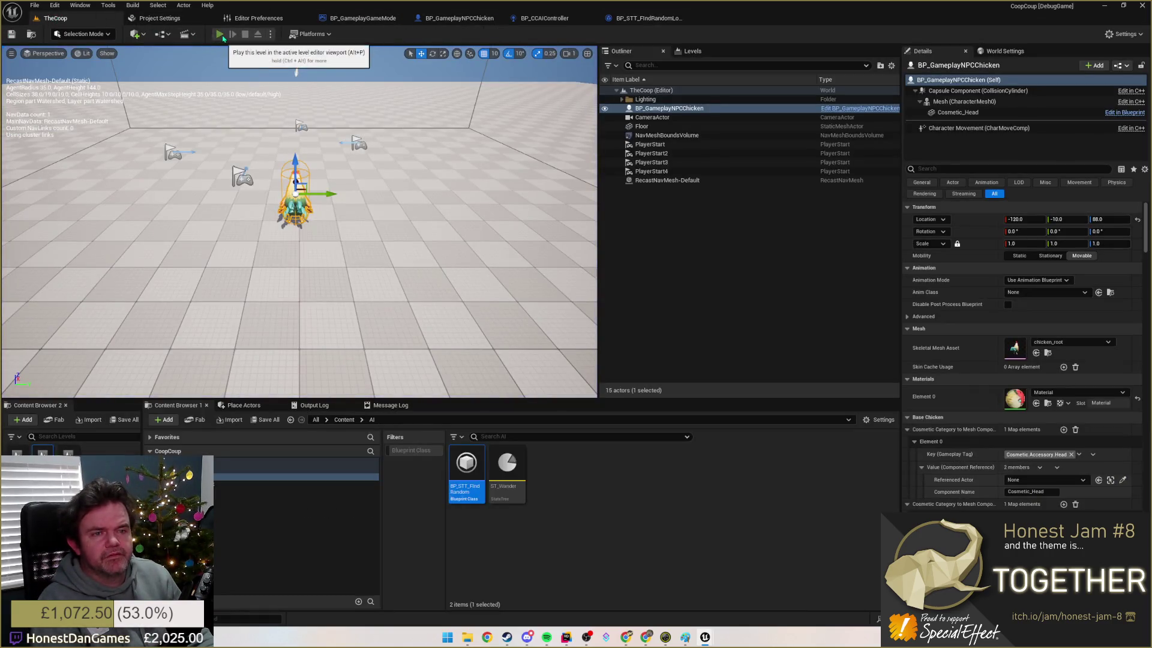
# Step: Test-play TheCoop briefly, stop it, then select and frame RecastNavMesh-Default in the Outliner
pyautogui.click(220, 34)
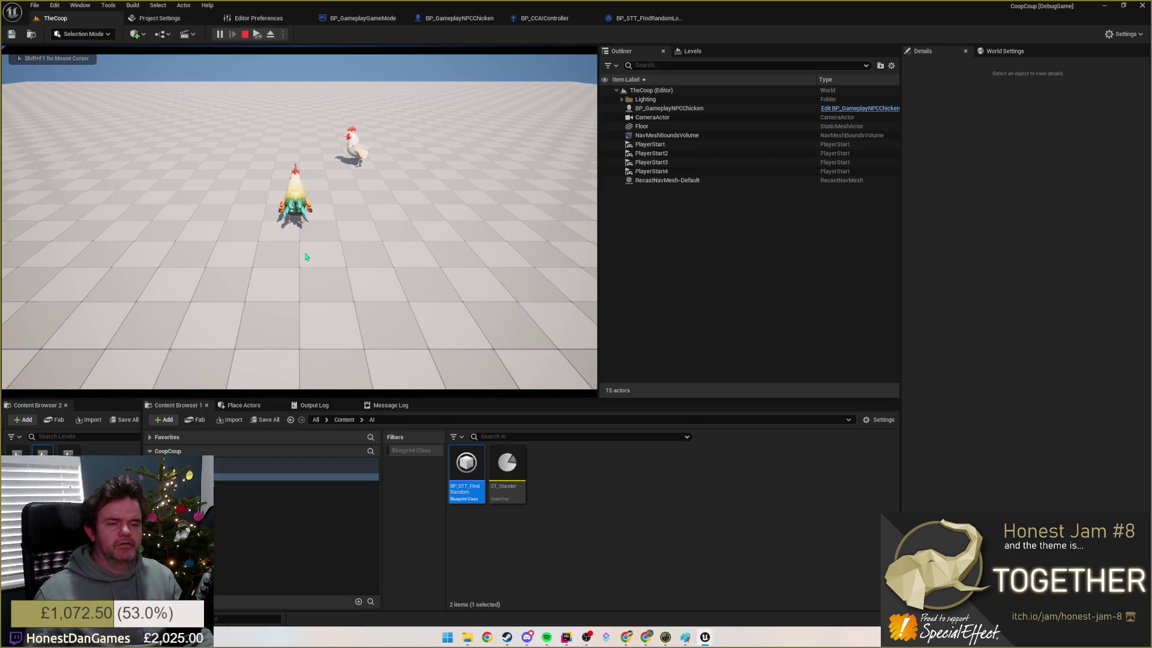
pyautogui.press('Escape')
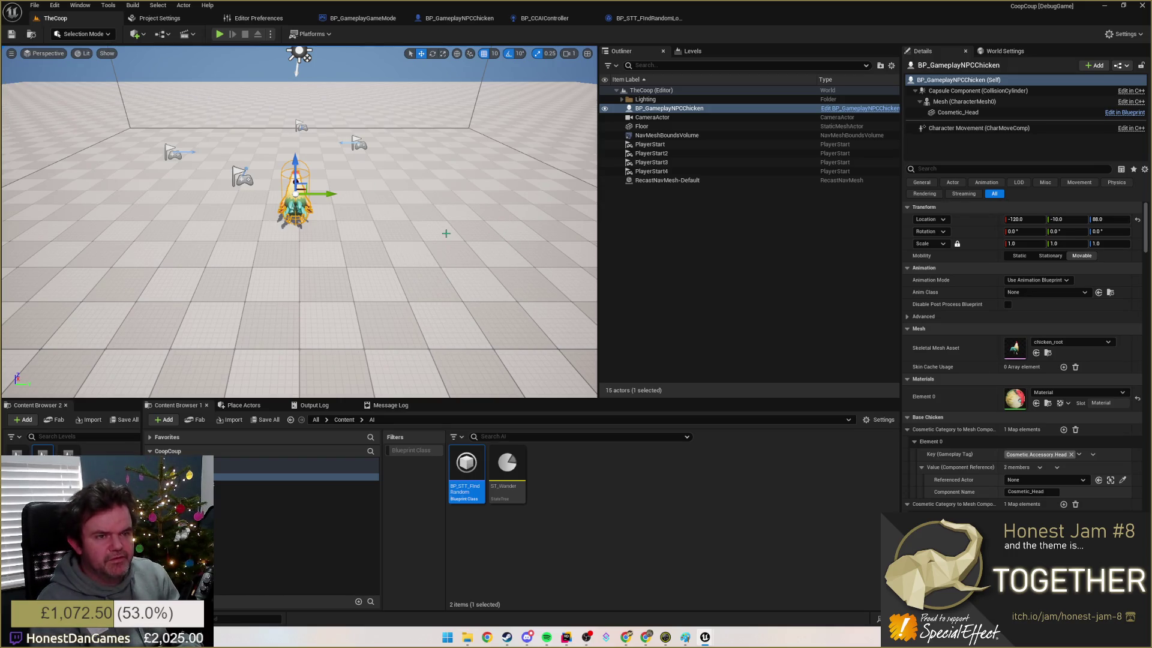
pyautogui.doubleClick(666, 180)
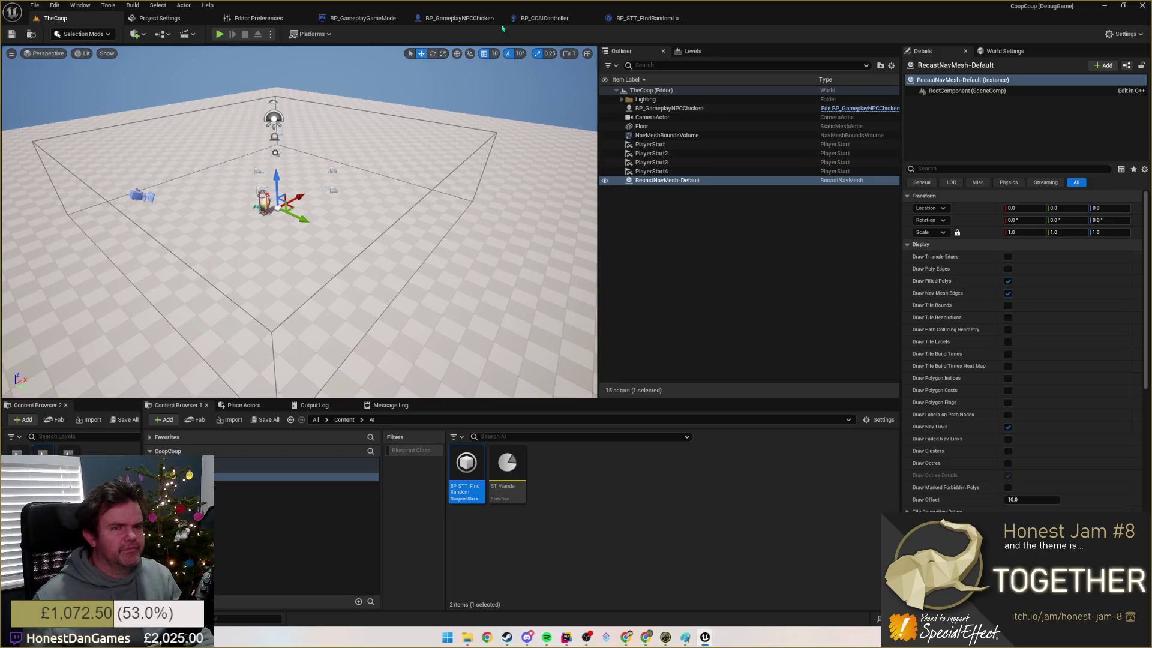
pyautogui.click(79, 6)
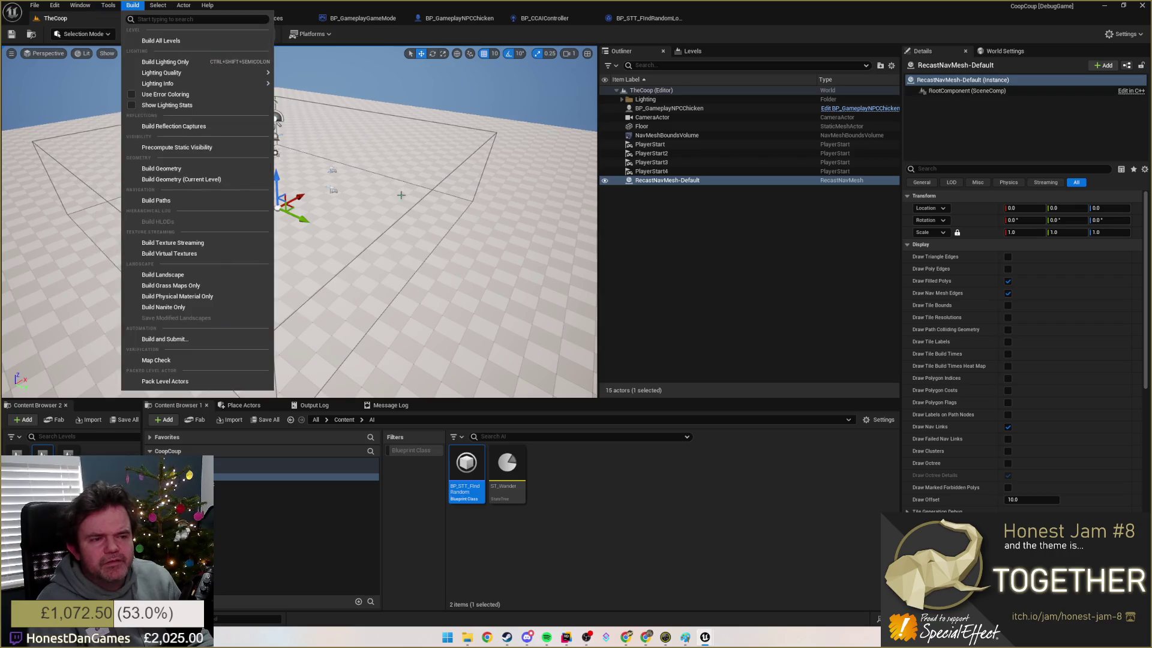
# Step: Undo an accidental Floor move, lower the NavMeshBoundsVolume, and toggle navmesh display with P
pyautogui.click(279, 172)
pyautogui.moveTo(280, 172); pyautogui.dragTo(279, 206)
pyautogui.hotkey('ctrl', 'z')
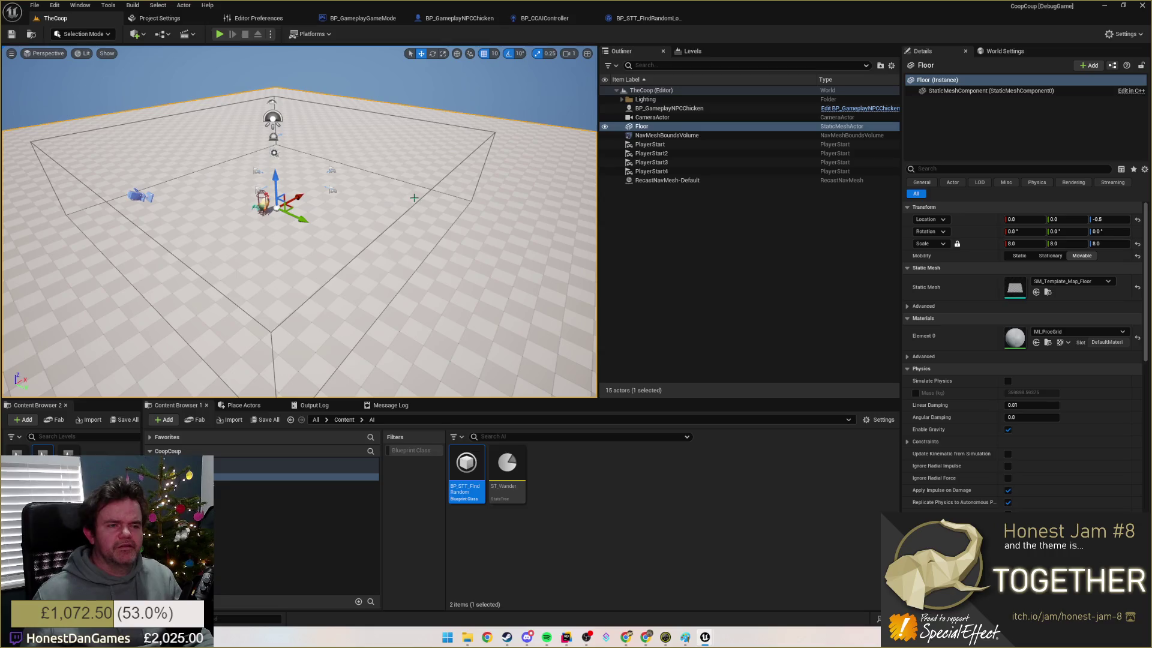
pyautogui.click(421, 198)
pyautogui.moveTo(284, 148); pyautogui.dragTo(291, 240)
pyautogui.click(491, 234)
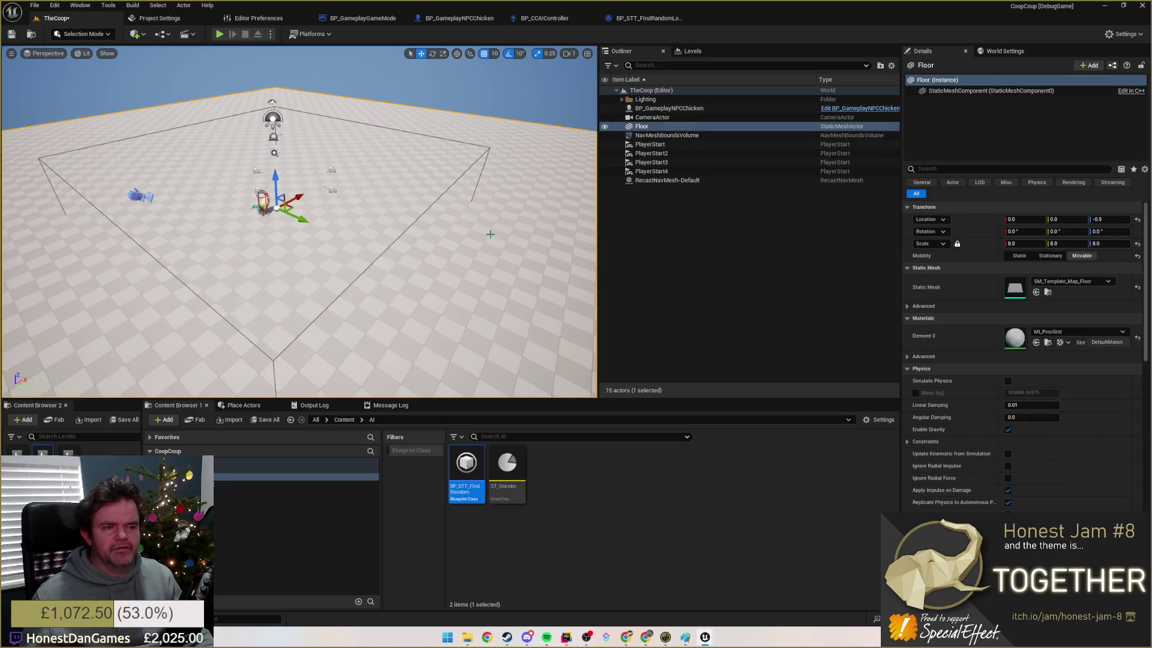
pyautogui.press('p')
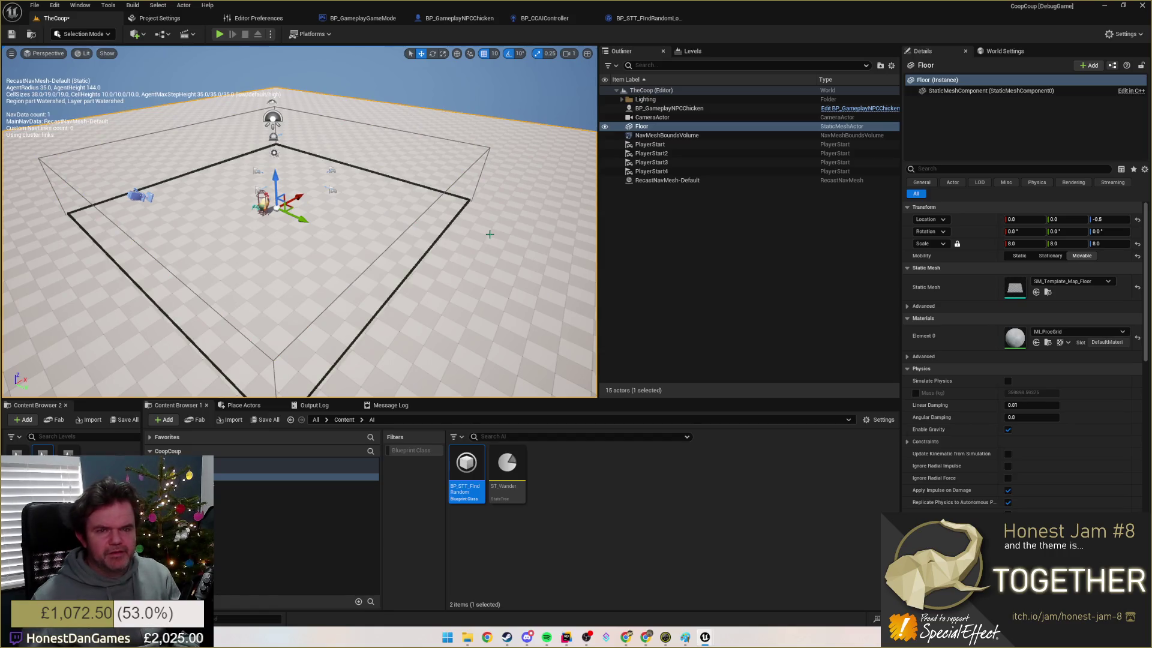
# Step: Raise the NavMeshBoundsVolume to Z 240 over the green navmesh and start Play In Editor
pyautogui.moveTo(489, 234); pyautogui.dragTo(351, 249)
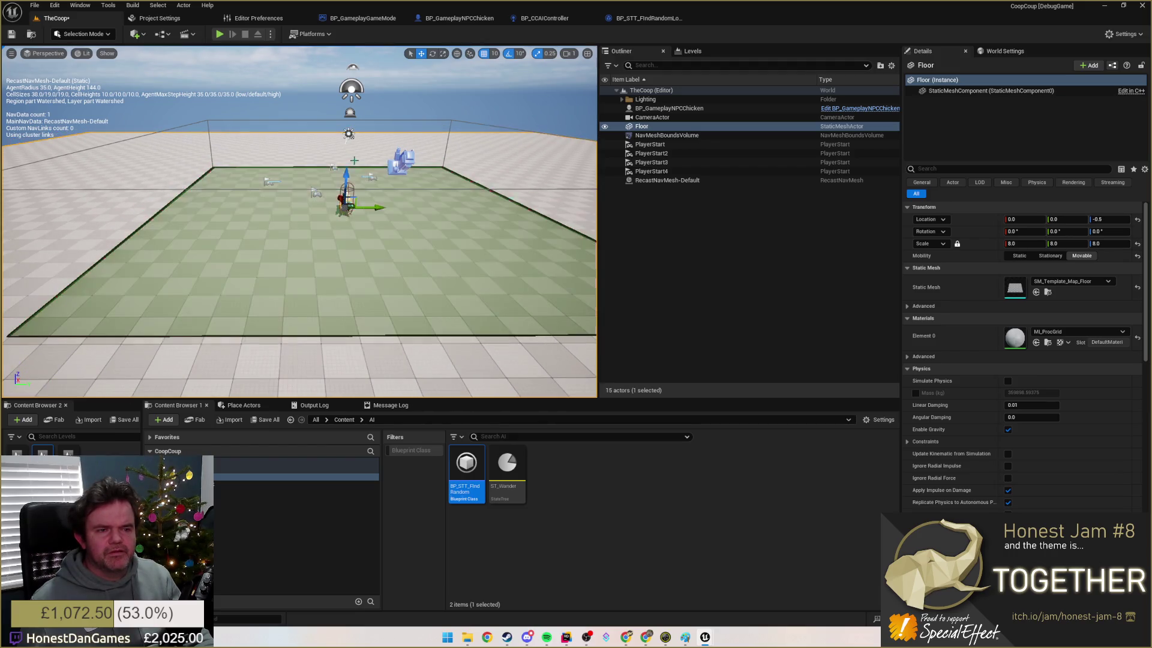
pyautogui.click(280, 188)
pyautogui.moveTo(346, 150)
pyautogui.mouseDown()
pyautogui.moveTo(349, 103)
pyautogui.moveTo(348, 133)
pyautogui.mouseUp()
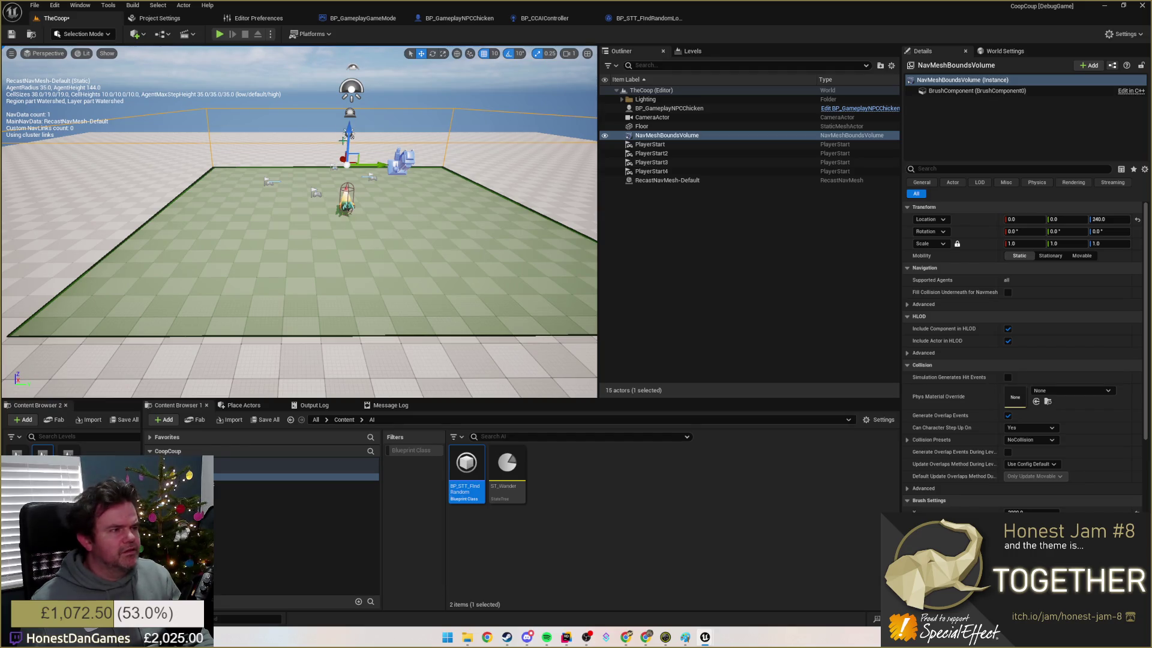
pyautogui.hotkey('alt', 'p')
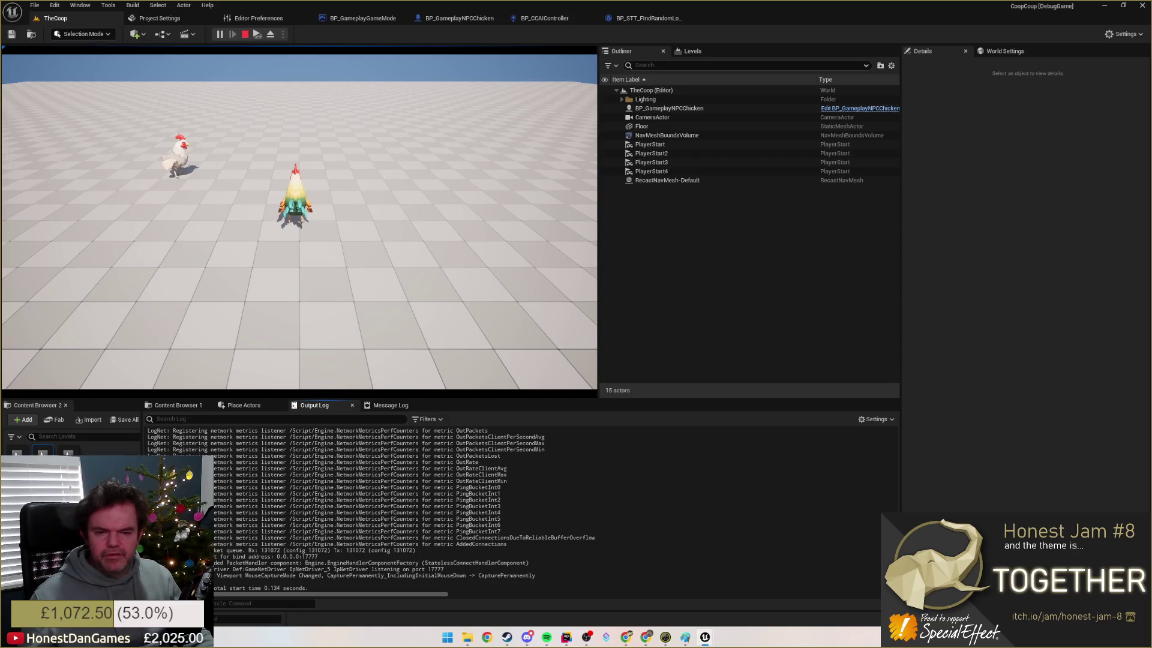
# Step: Switch to the ST_Wander debugger and select its Root state to trace the running chicken AI
pyautogui.click(647, 18)
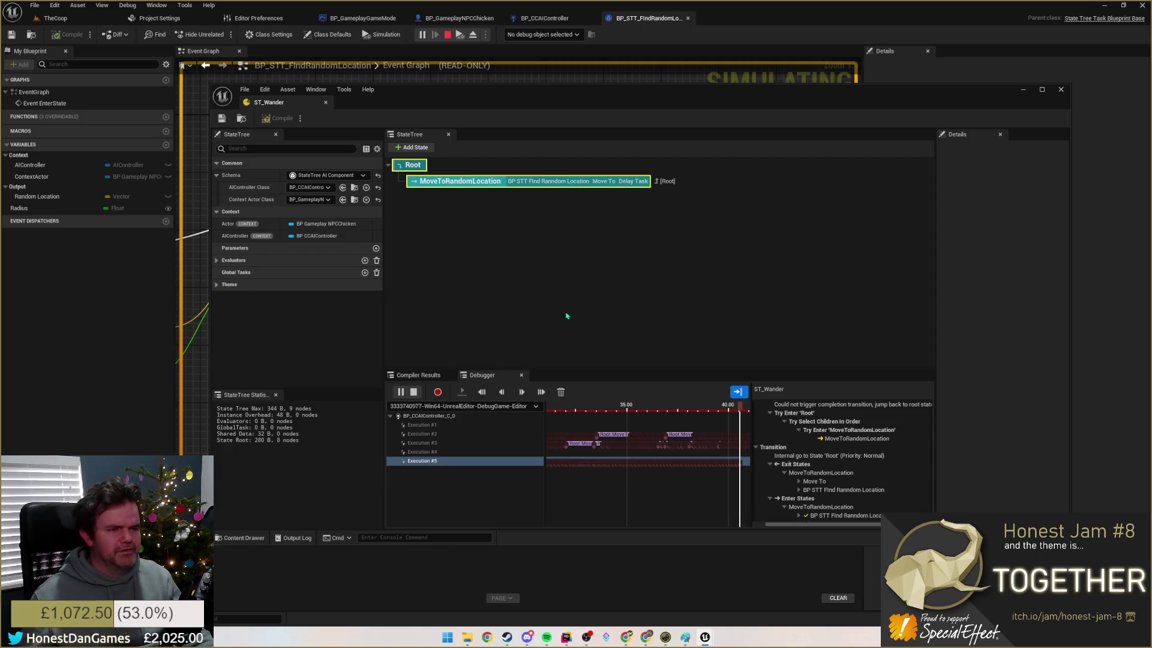
pyautogui.click(413, 165)
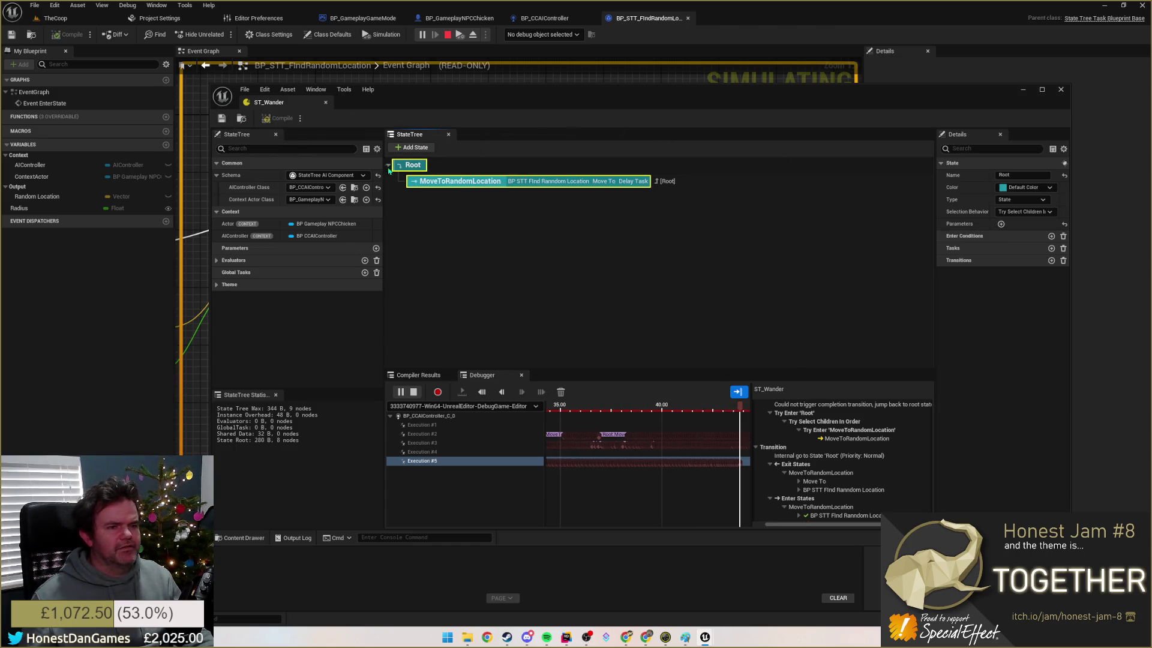
# Step: Stop the simulation and add a new child state under Root
pyautogui.click(413, 391)
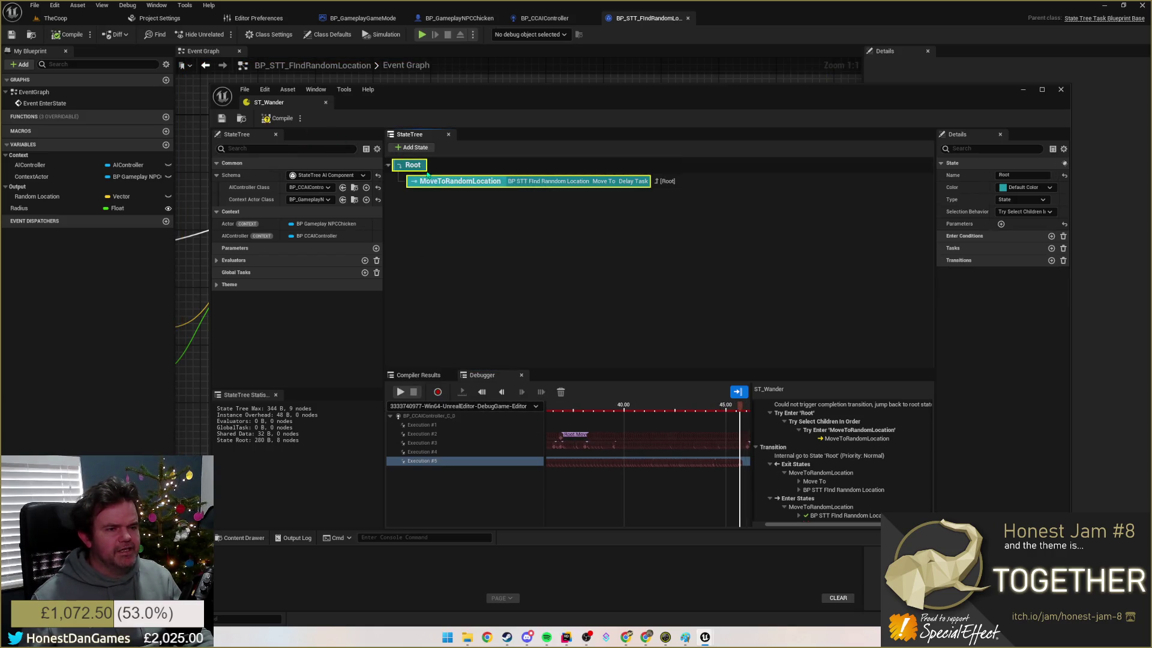
pyautogui.click(439, 181)
pyautogui.click(413, 166)
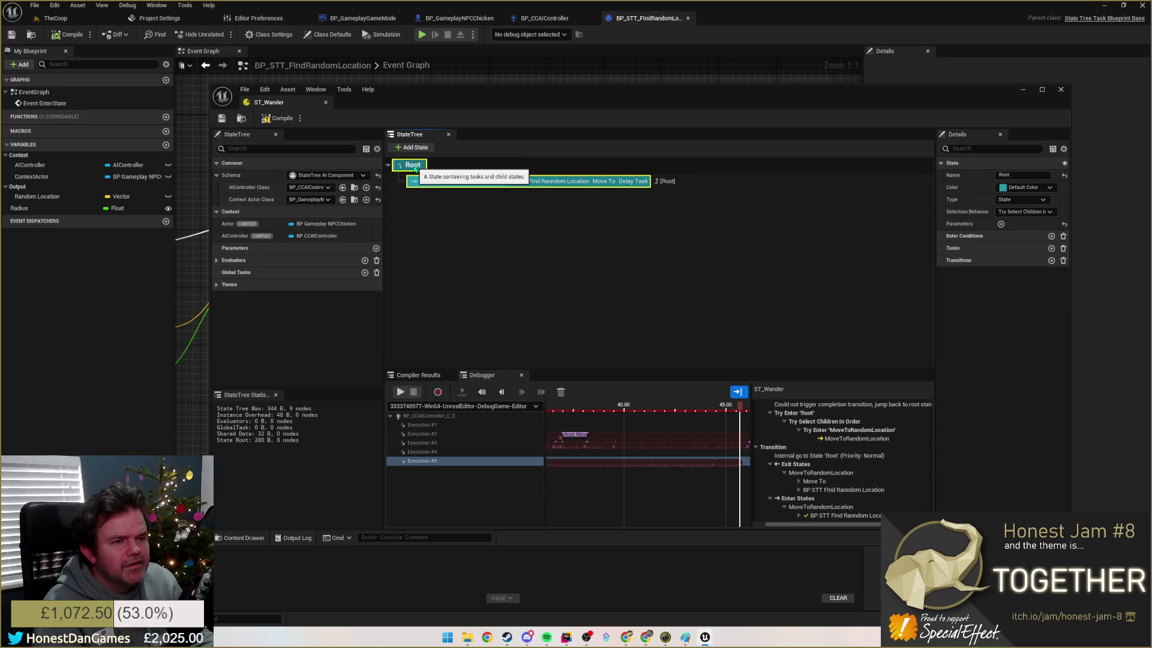
pyautogui.rightClick(414, 167)
pyautogui.moveTo(474, 184)
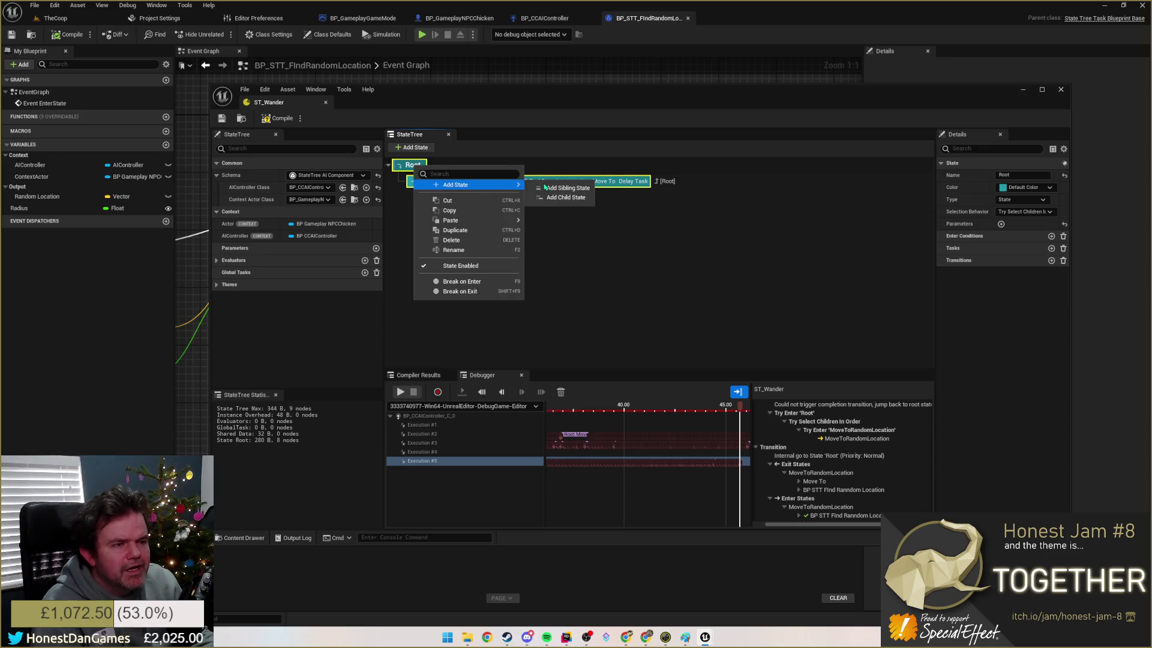
pyautogui.click(560, 198)
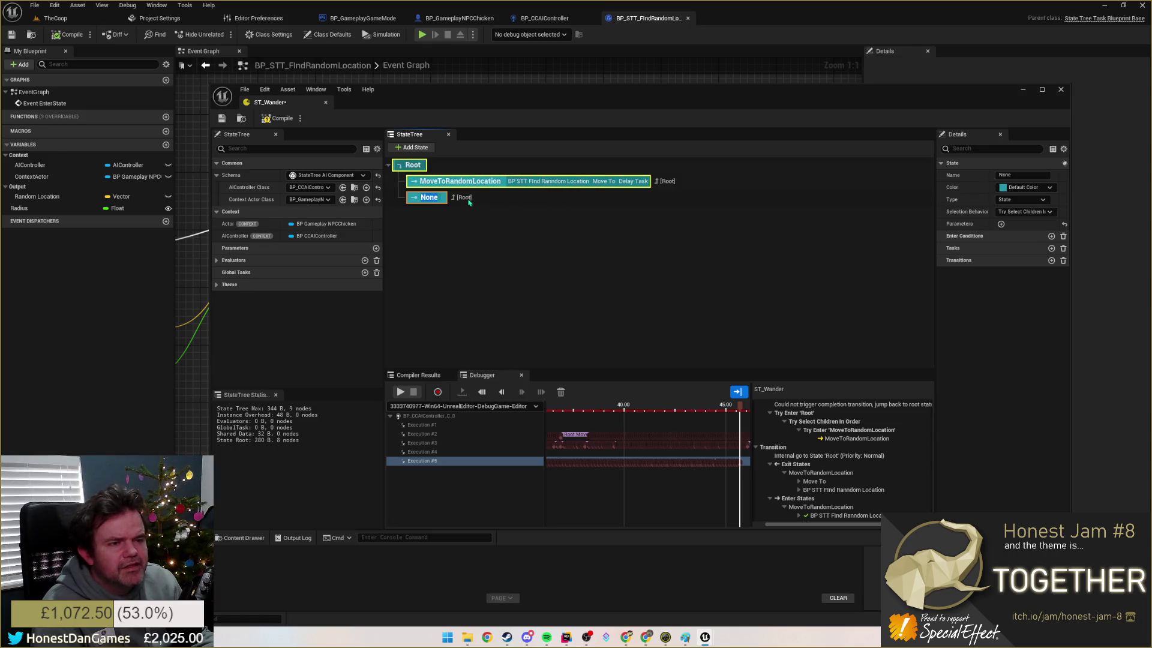
pyautogui.press('Return')
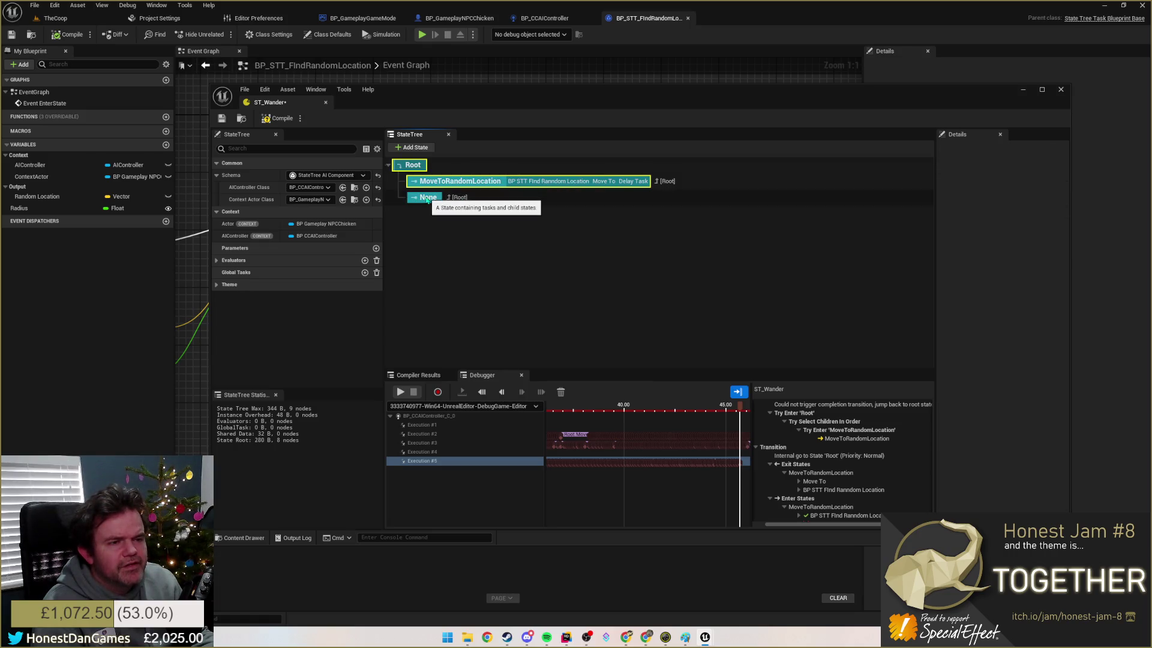
# Step: Rename the new state TestingWaitingAround and move it above MoveToRandomLocation
pyautogui.rightClick(432, 202)
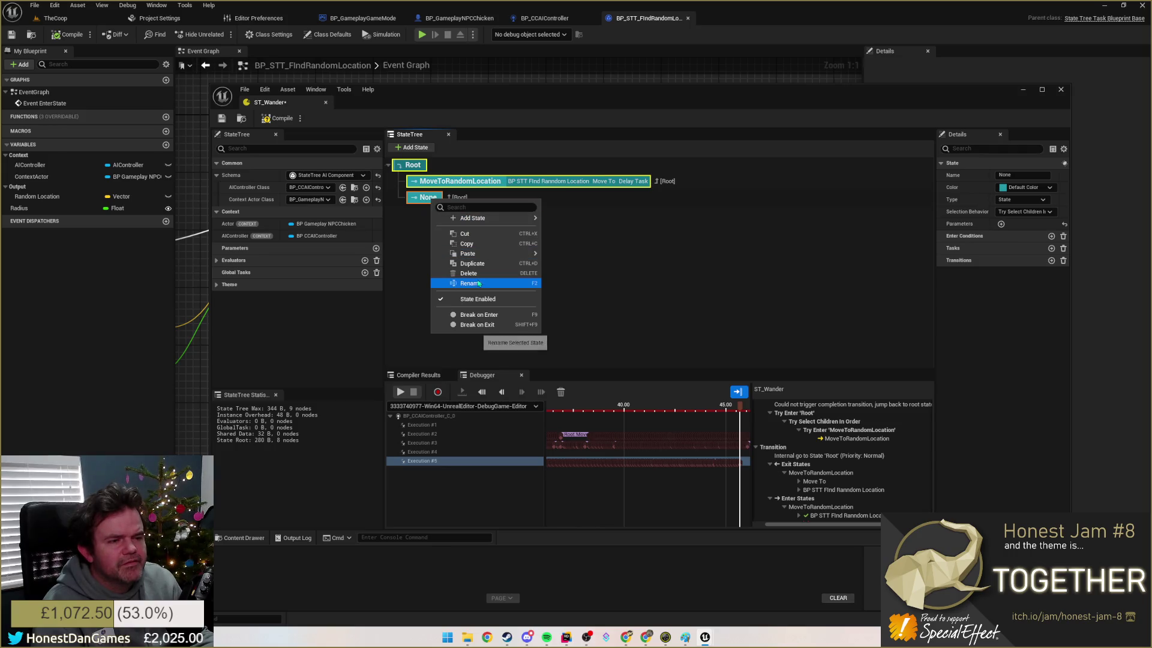
pyautogui.click(478, 286)
pyautogui.press('F2')
pyautogui.write('TestingWaitingA')
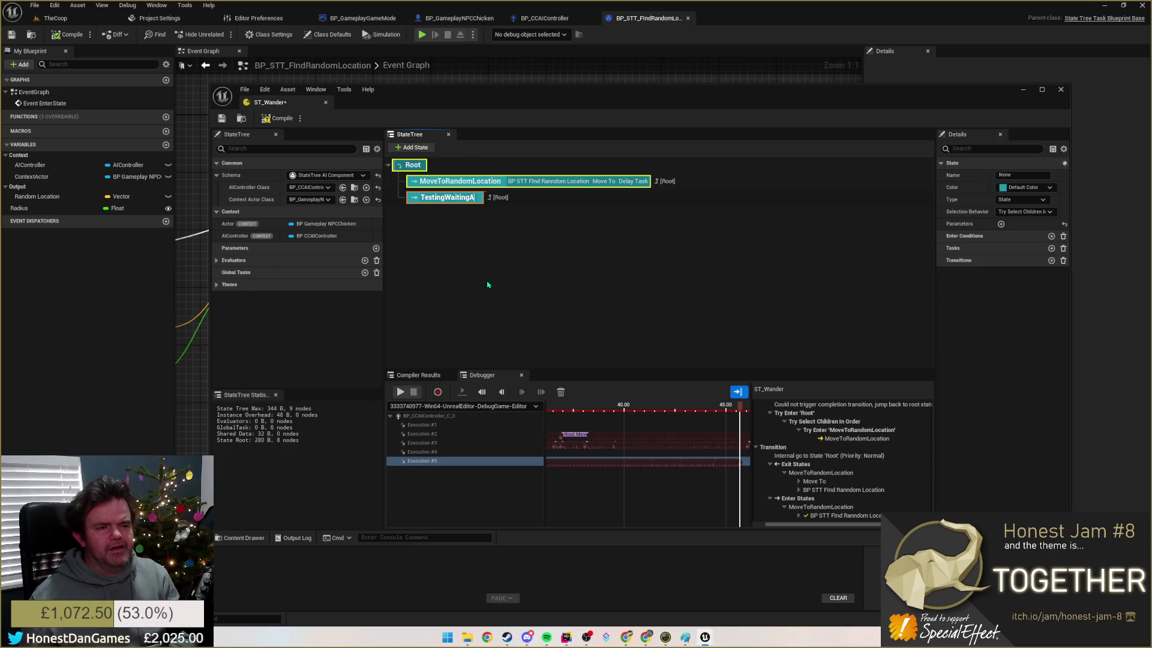
pyautogui.write('round')
pyautogui.press('Return')
pyautogui.moveTo(424, 198); pyautogui.dragTo(426, 182)
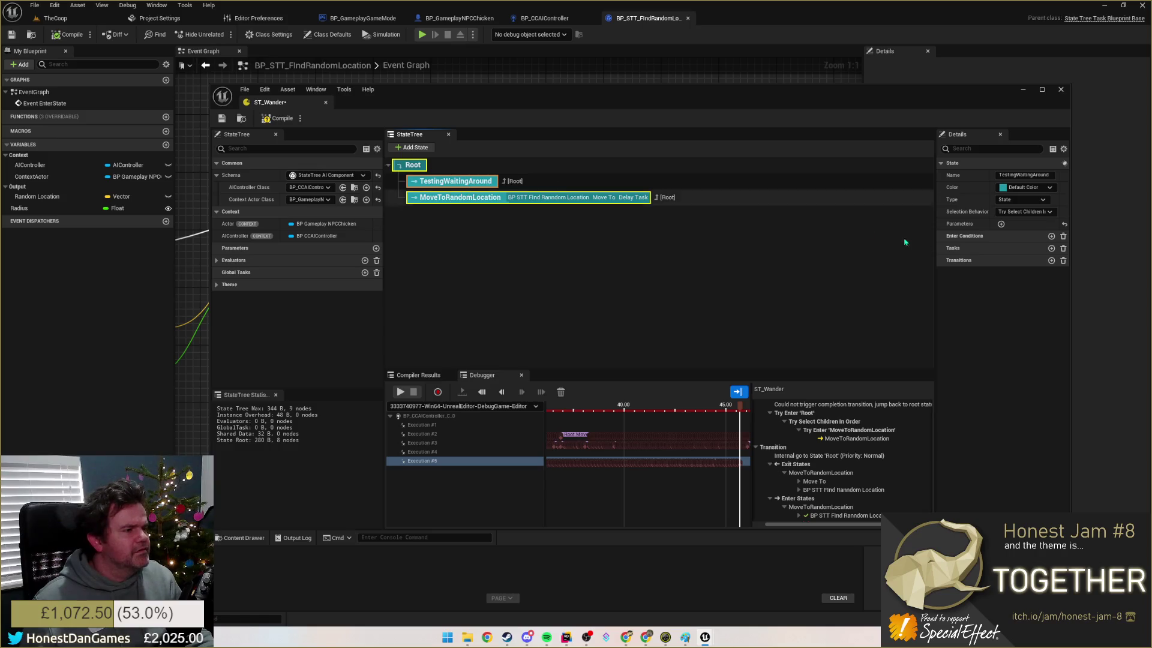
pyautogui.click(1051, 248)
# Step: Add a Delay Task to TestingWaitingAround with a 3-second duration
pyautogui.click(979, 260)
pyautogui.click(977, 318)
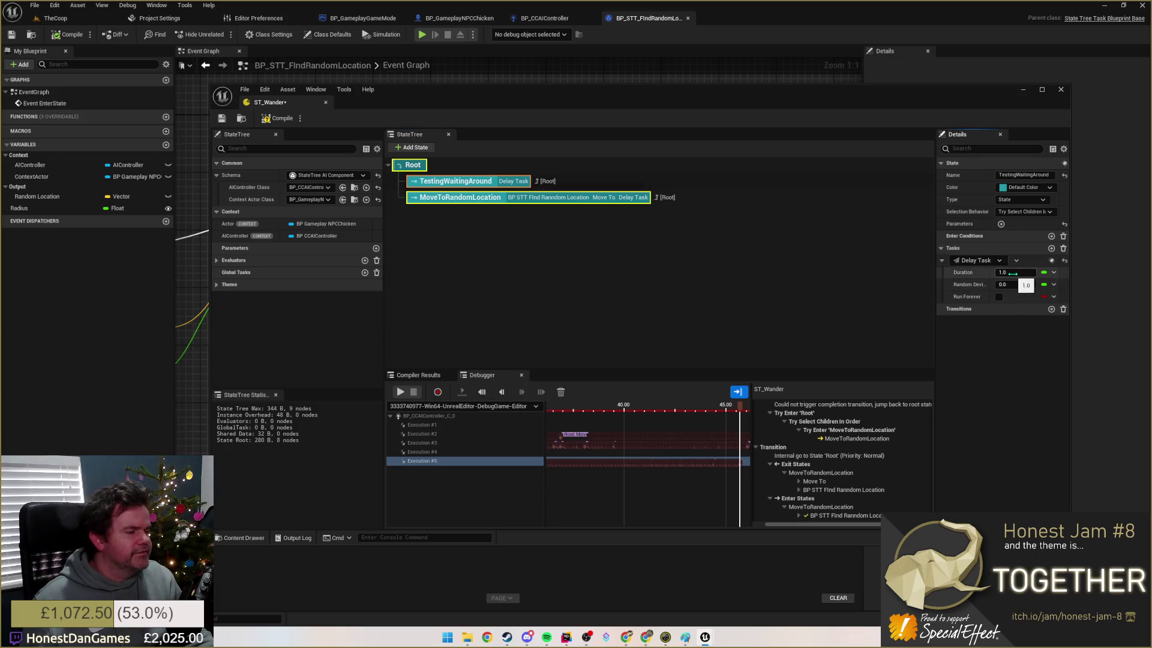
pyautogui.write('3')
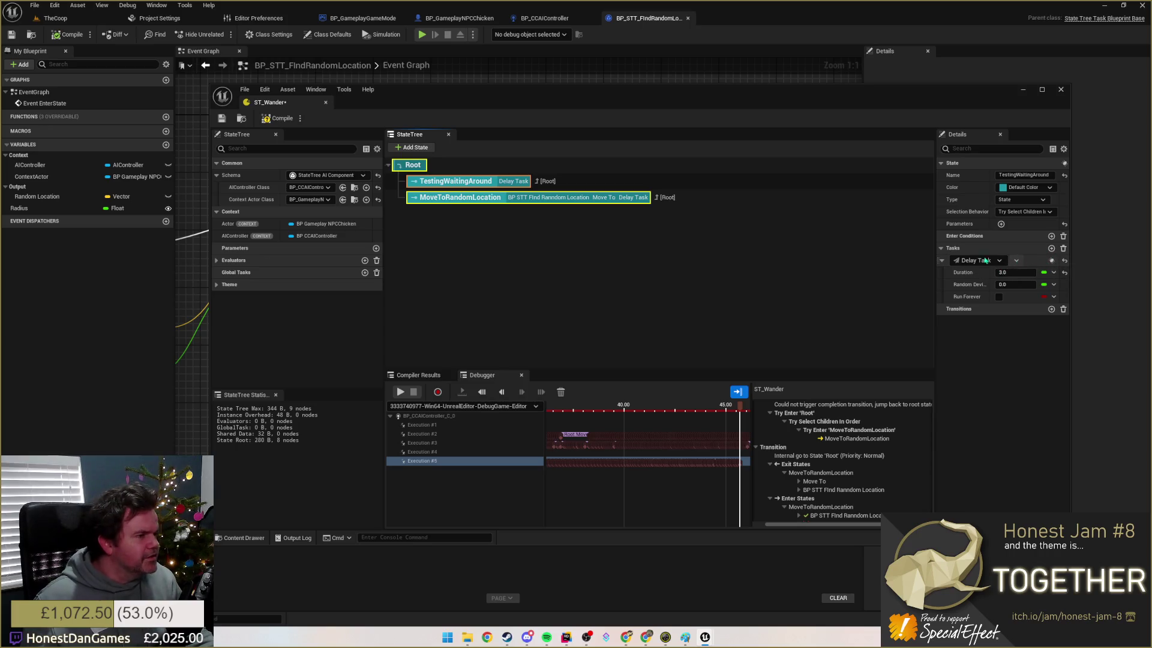
pyautogui.click(1046, 261)
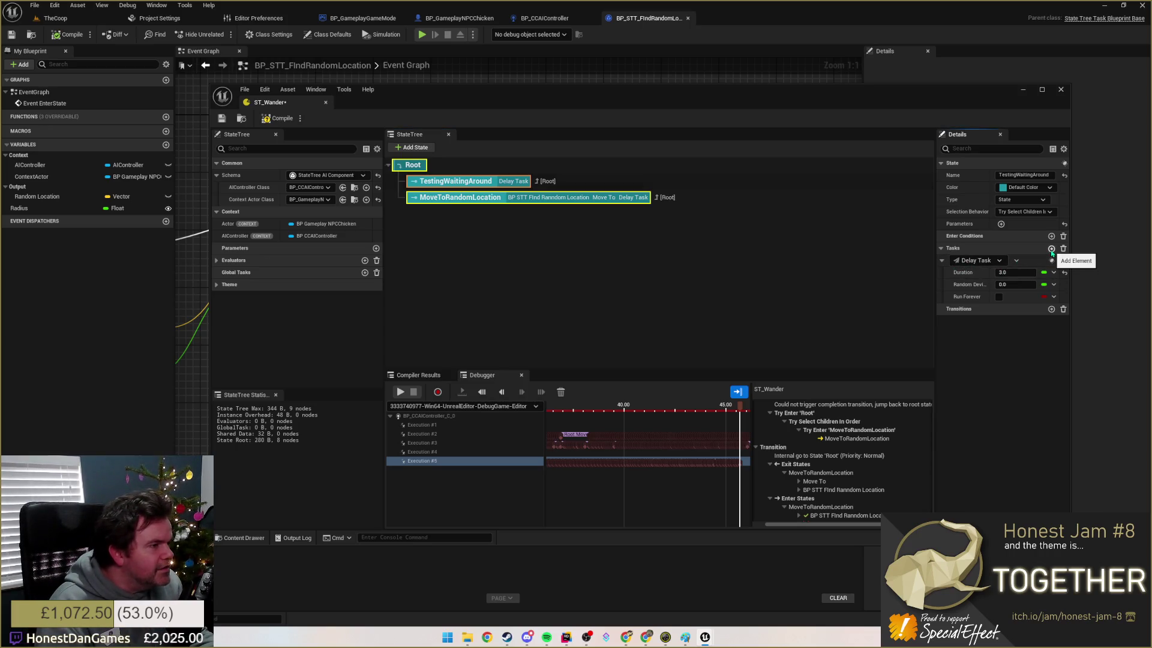
# Step: Add a Debug Text Task showing FINISHED TEST WAIT in magenta
pyautogui.click(1051, 248)
pyautogui.click(965, 309)
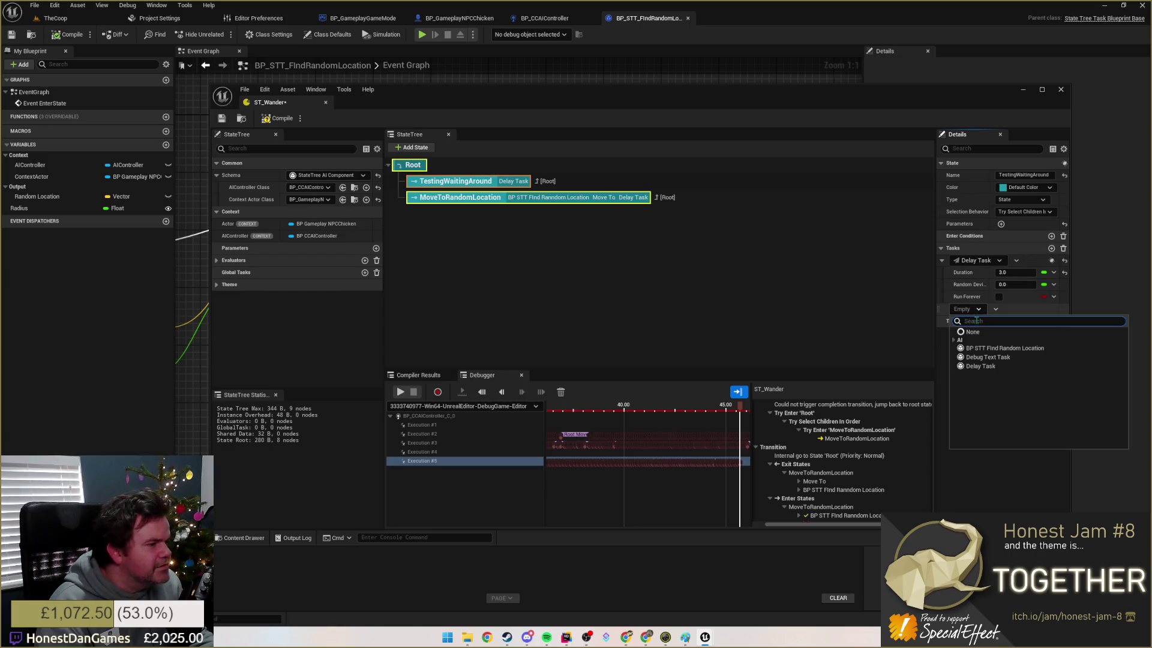
pyautogui.click(992, 358)
pyautogui.click(941, 309)
pyautogui.write('FINISHED TEST WAIT')
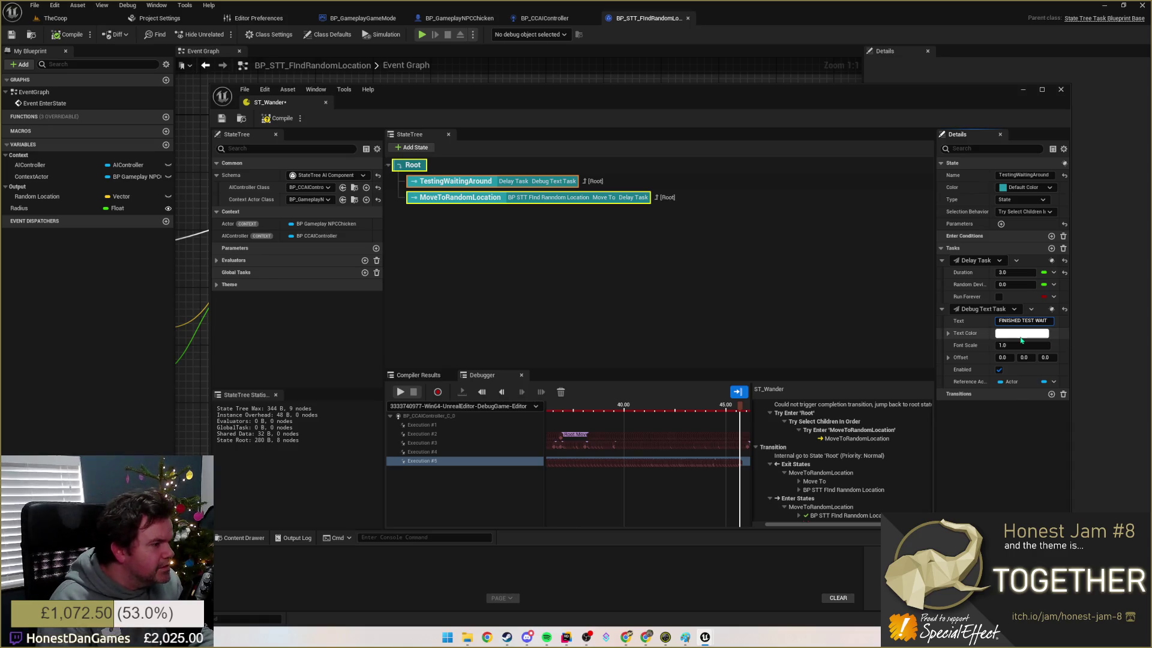
pyautogui.click(1021, 332)
pyautogui.click(895, 375)
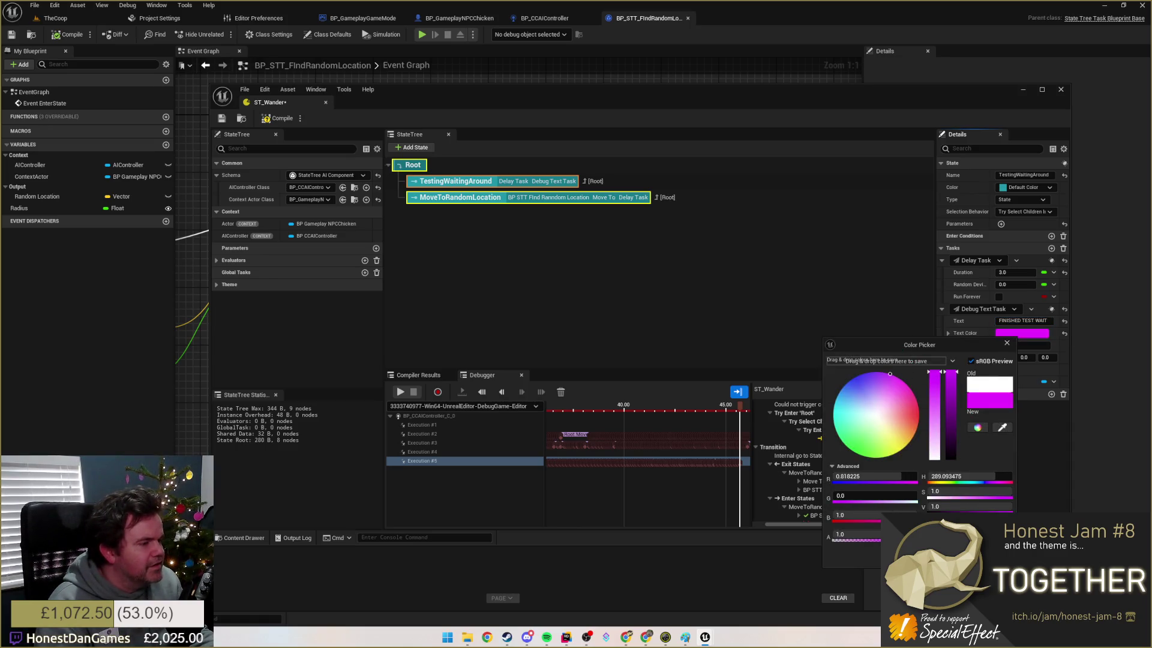
pyautogui.click(1007, 343)
# Step: Set the debug text's font scale to 5.0, save ST_Wander, and maximize its window
pyautogui.click(1014, 345)
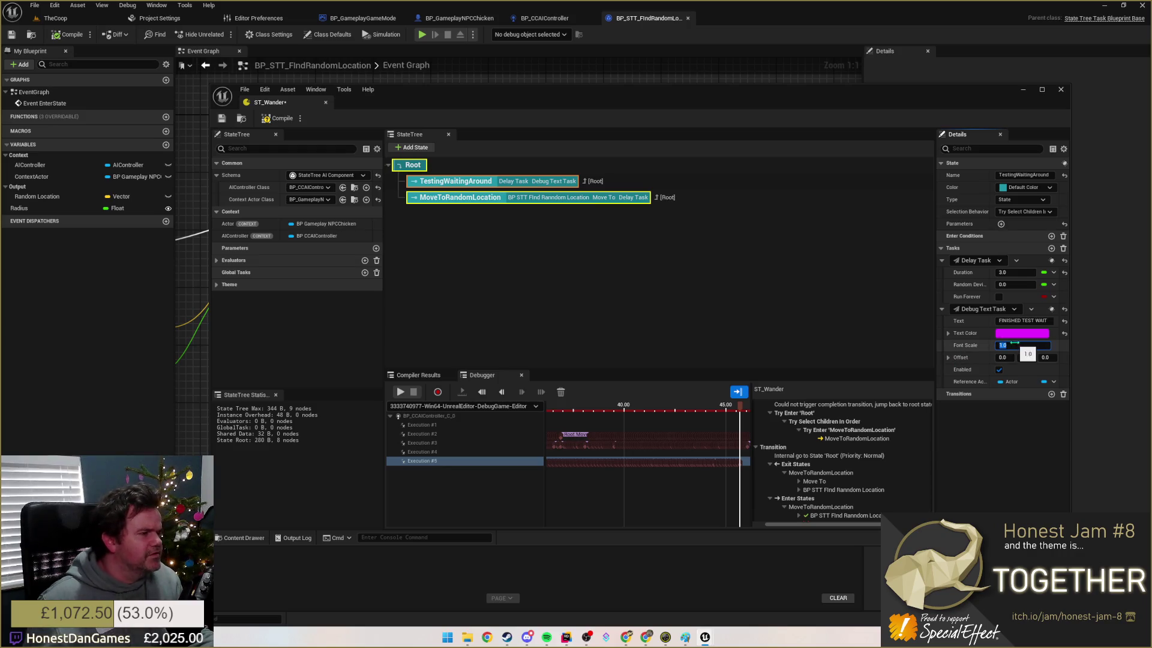
pyautogui.write('5')
pyautogui.press('Tab')
pyautogui.click(999, 371)
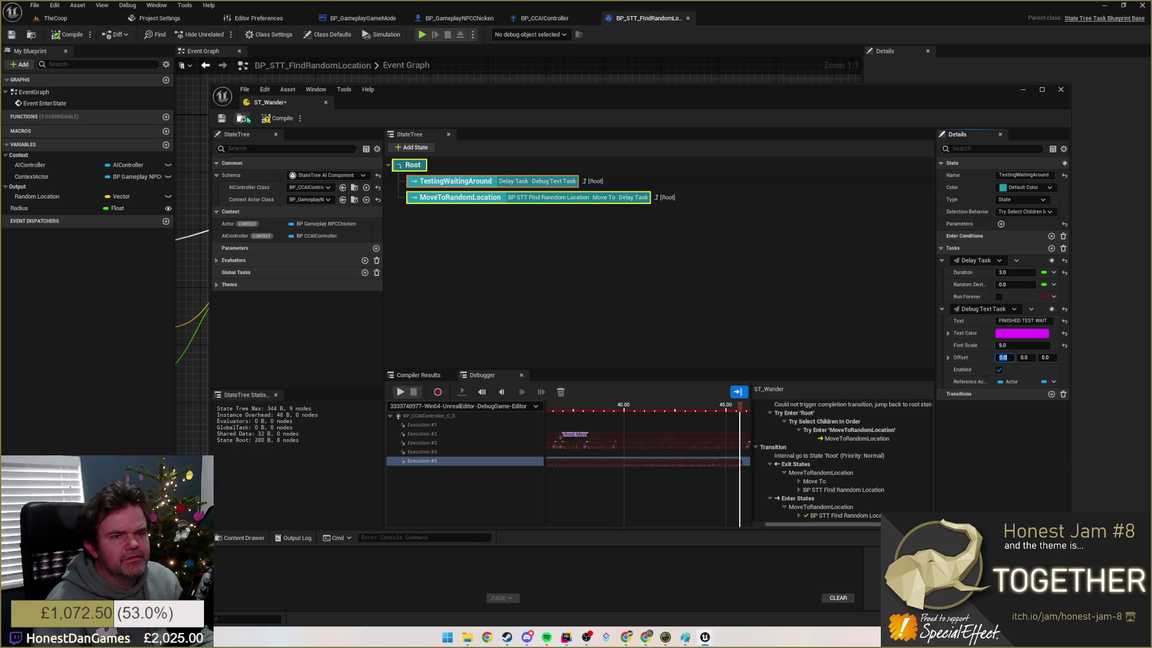
pyautogui.press('Return')
pyautogui.click(221, 119)
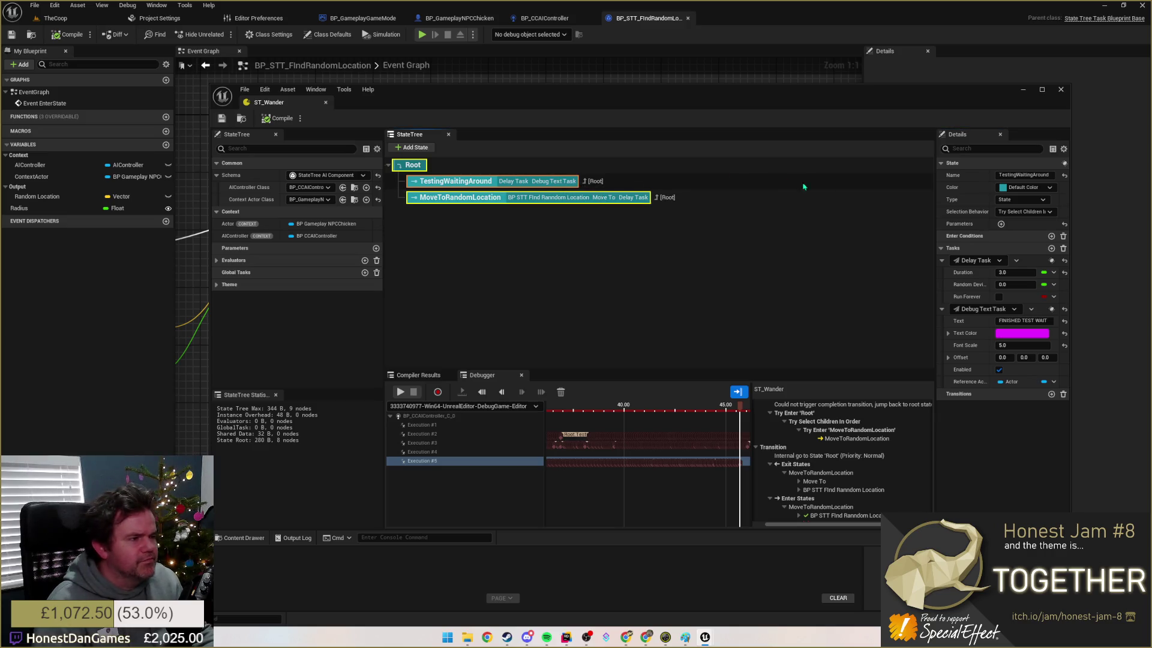
pyautogui.moveTo(660, 89); pyautogui.dragTo(660, 2)
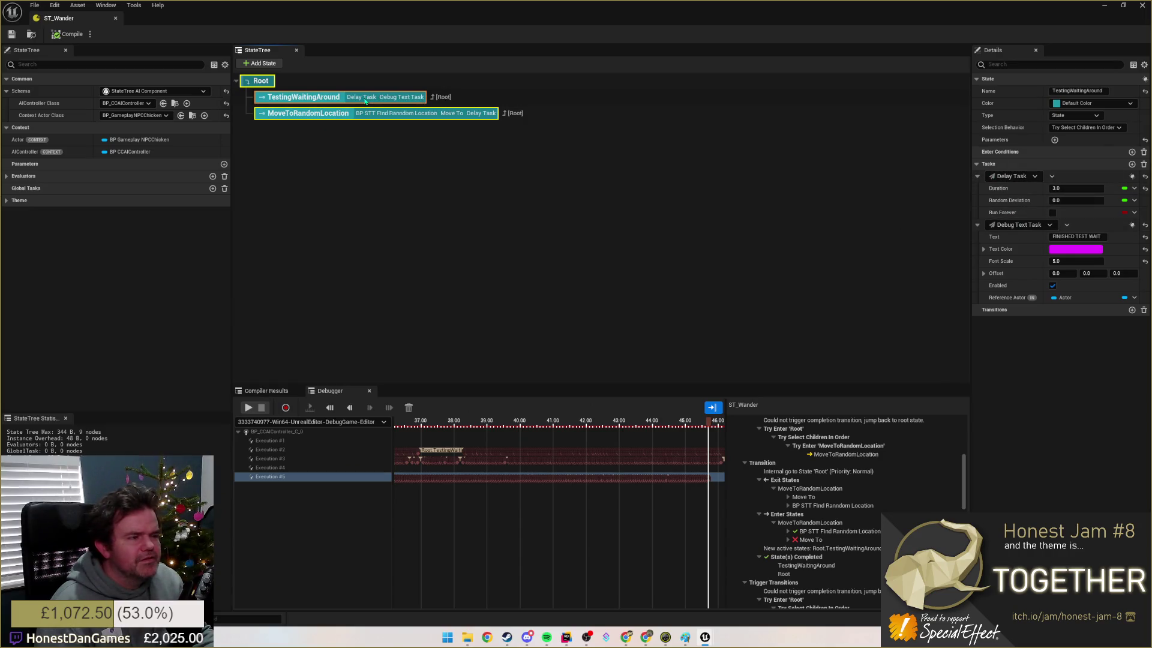
# Step: Add an On State Completed transition to Next State on TestingWaitingAround, then compile ST_Wander
pyautogui.click(1133, 311)
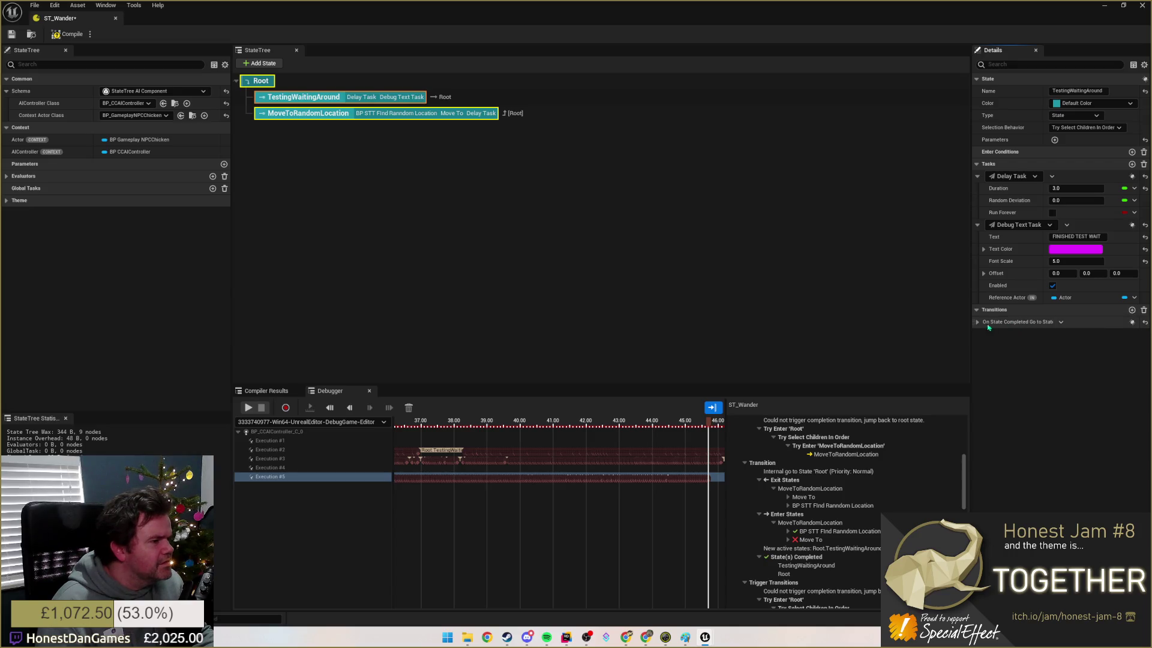
pyautogui.click(1060, 322)
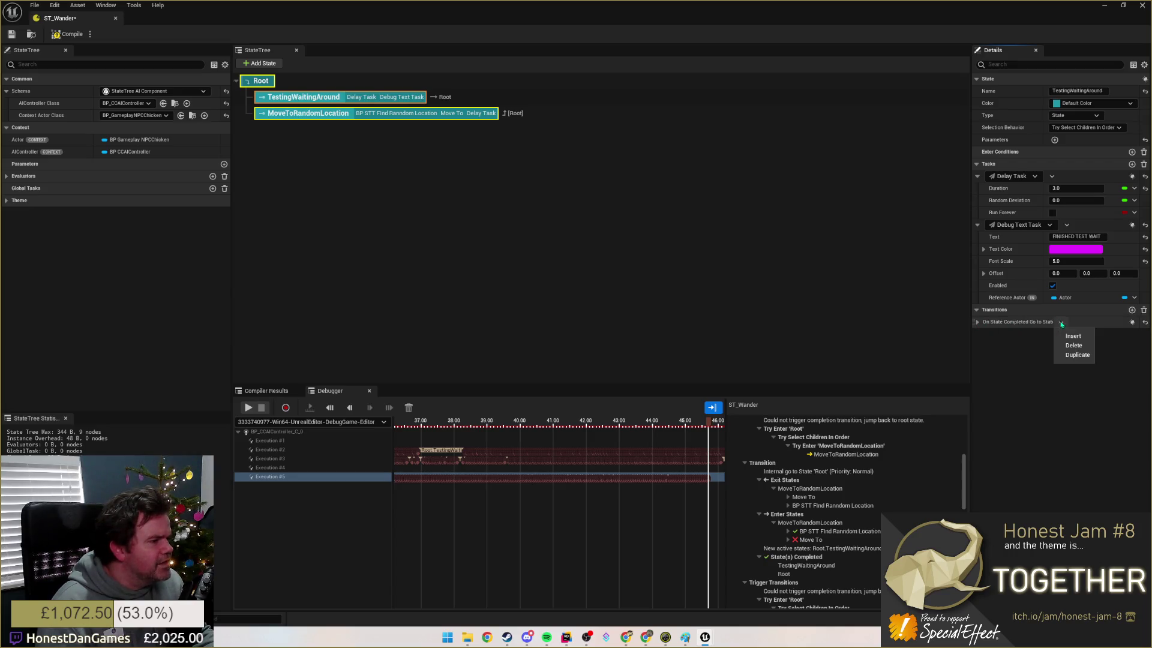
pyautogui.click(978, 323)
pyautogui.click(1065, 347)
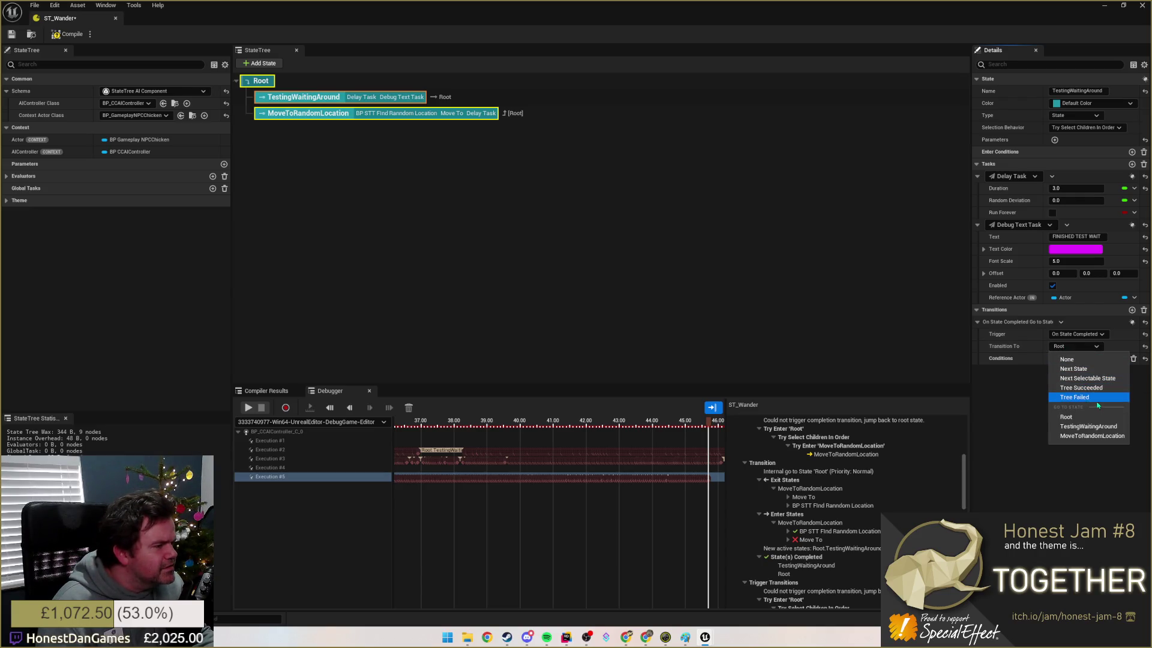
pyautogui.click(1076, 369)
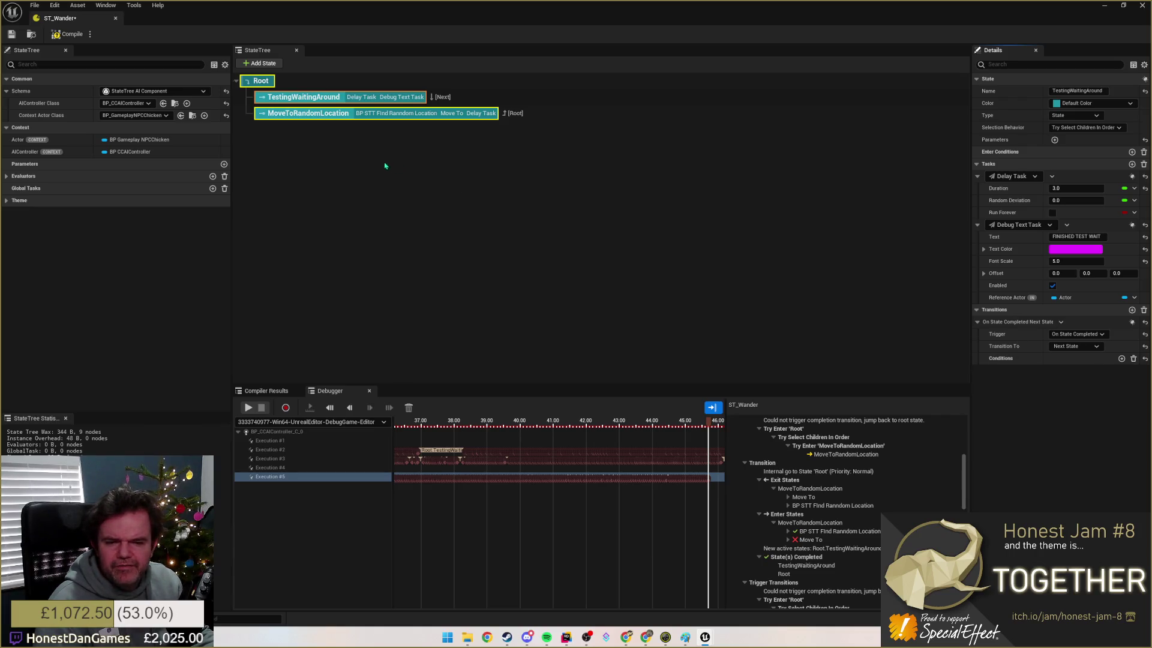
pyautogui.click(67, 34)
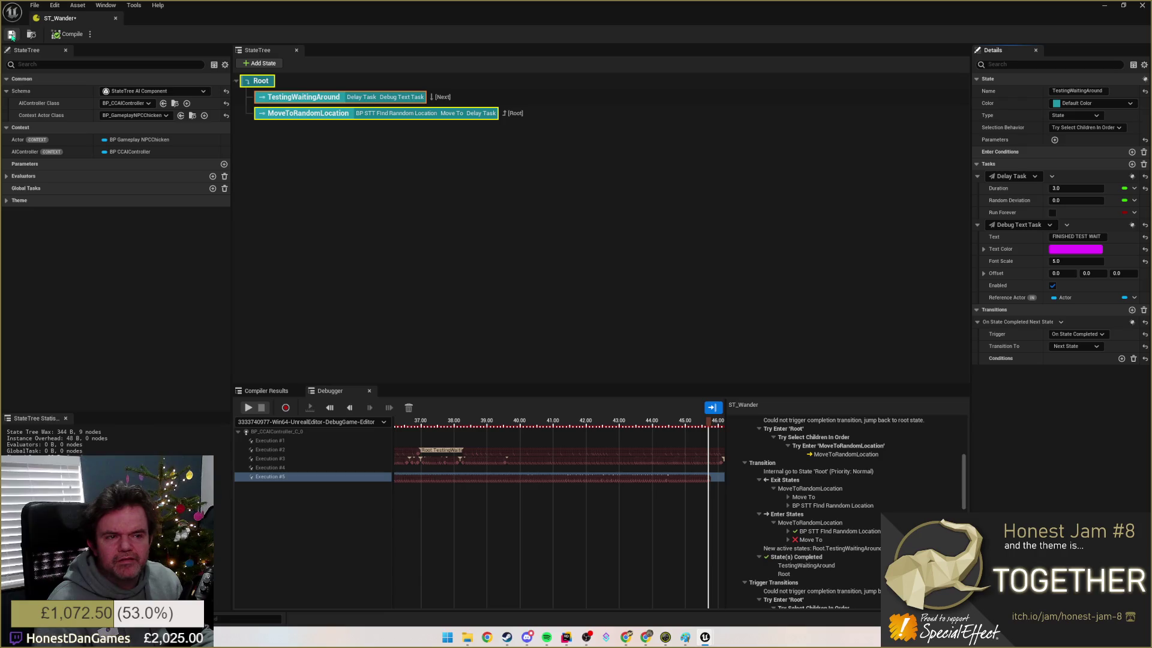